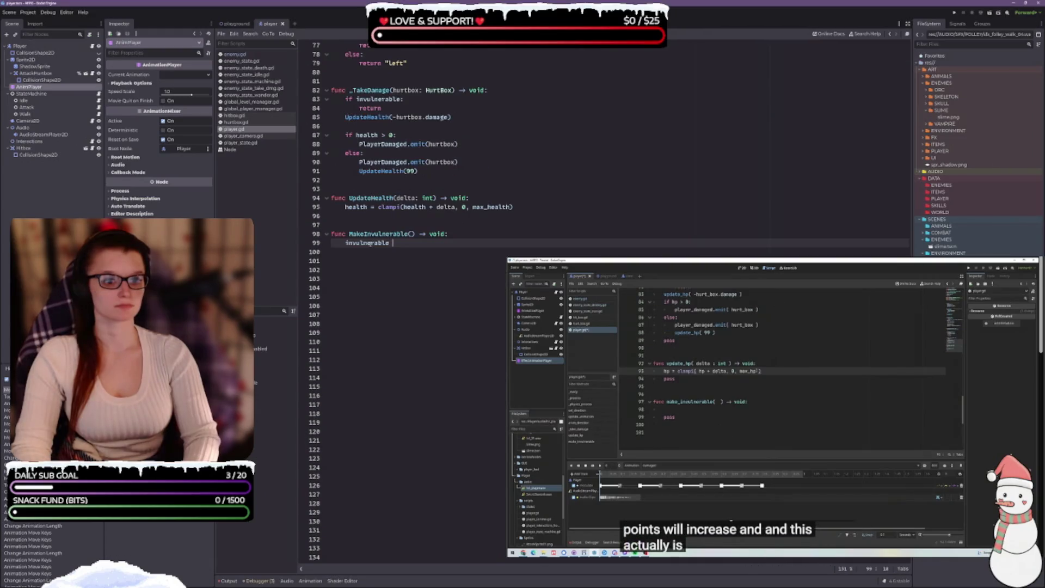
# Step: Finish line 99 of MakeInvulnerable as `invulnerable = true`
pyautogui.write('true')
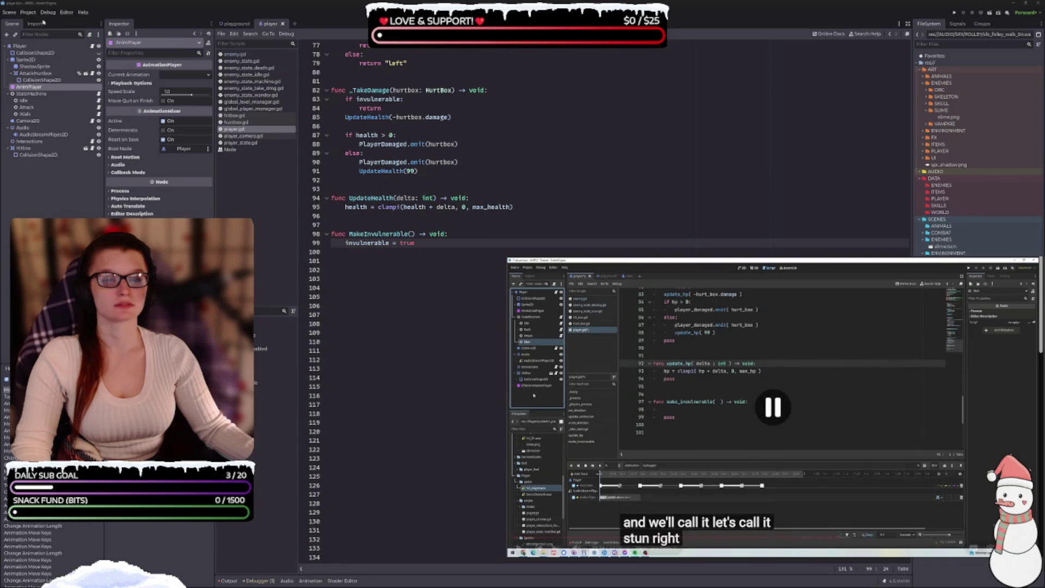
pyautogui.click(33, 94)
pyautogui.rightClick(32, 96)
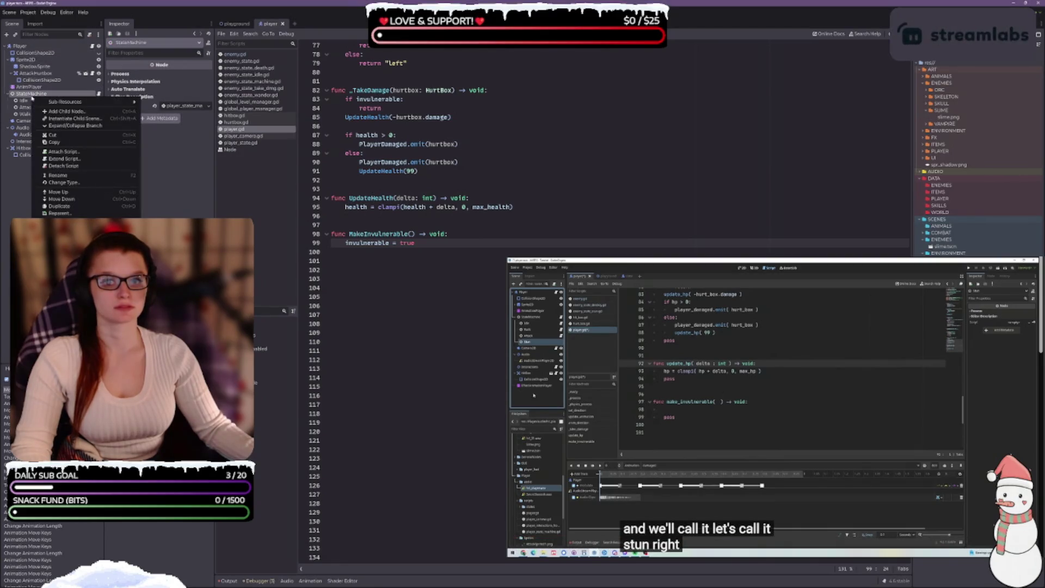
pyautogui.click(82, 112)
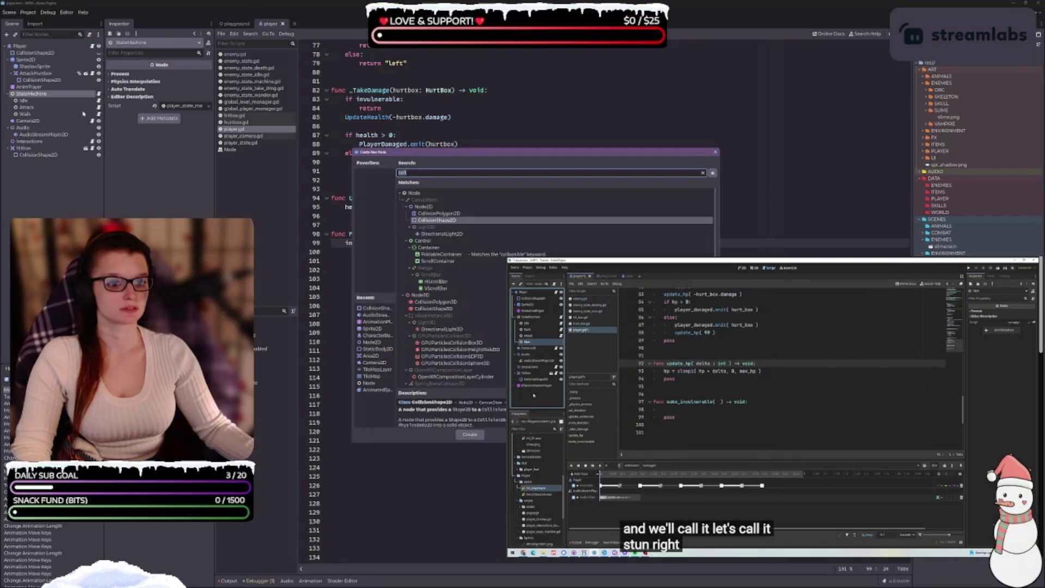
pyautogui.write('st')
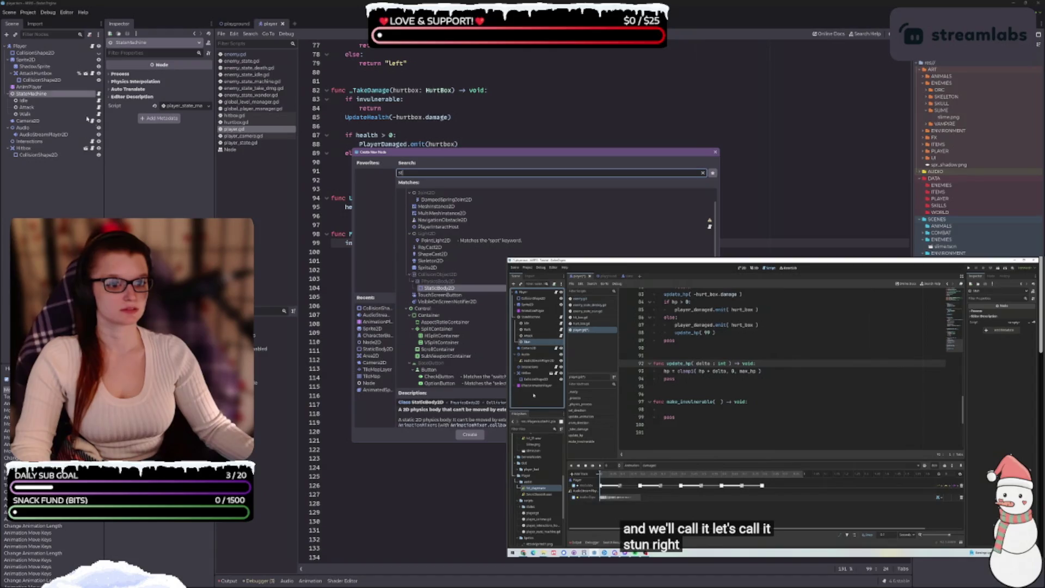
pyautogui.press('Escape')
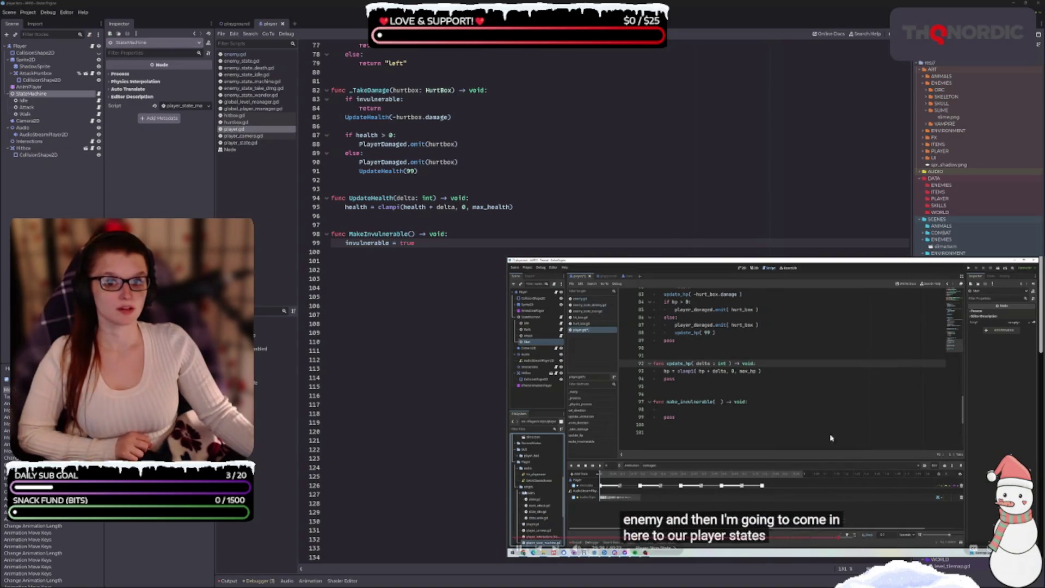
# Step: Duplicate the Idle state node, then delete the unwanted Idle2 copy
pyautogui.press('space')
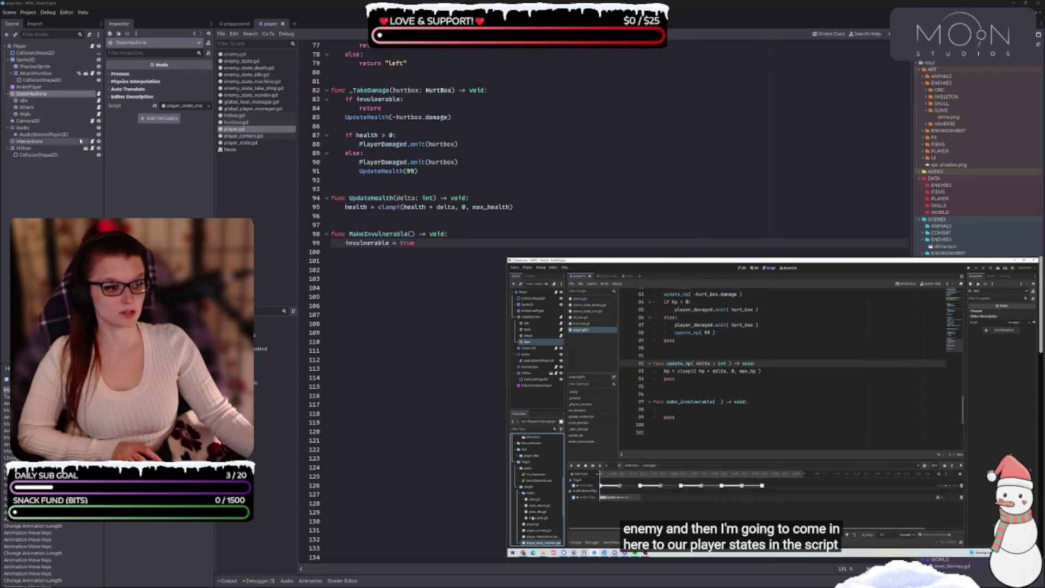
pyautogui.click(24, 101)
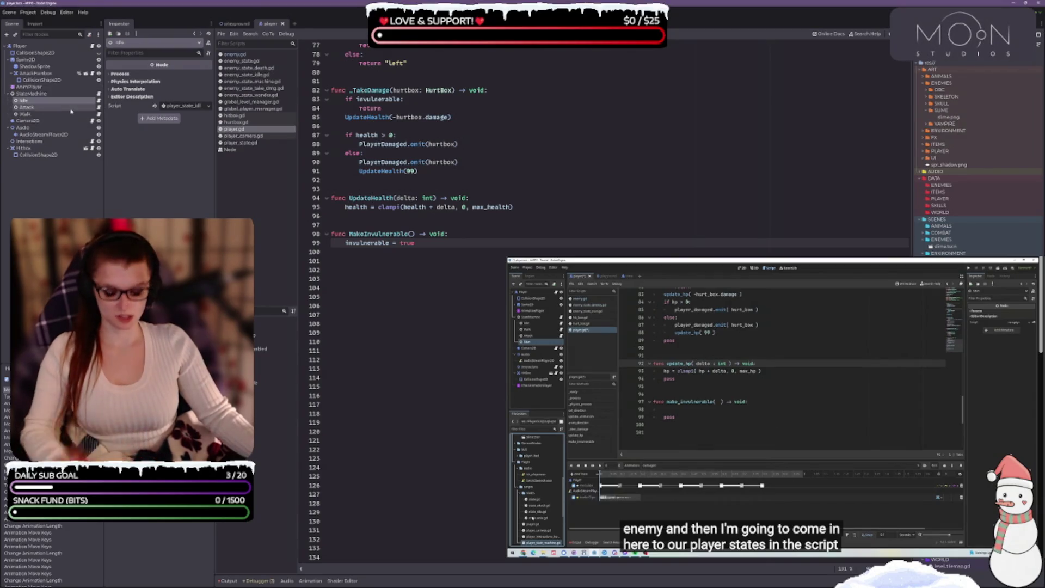
pyautogui.hotkey('ctrl', 'd')
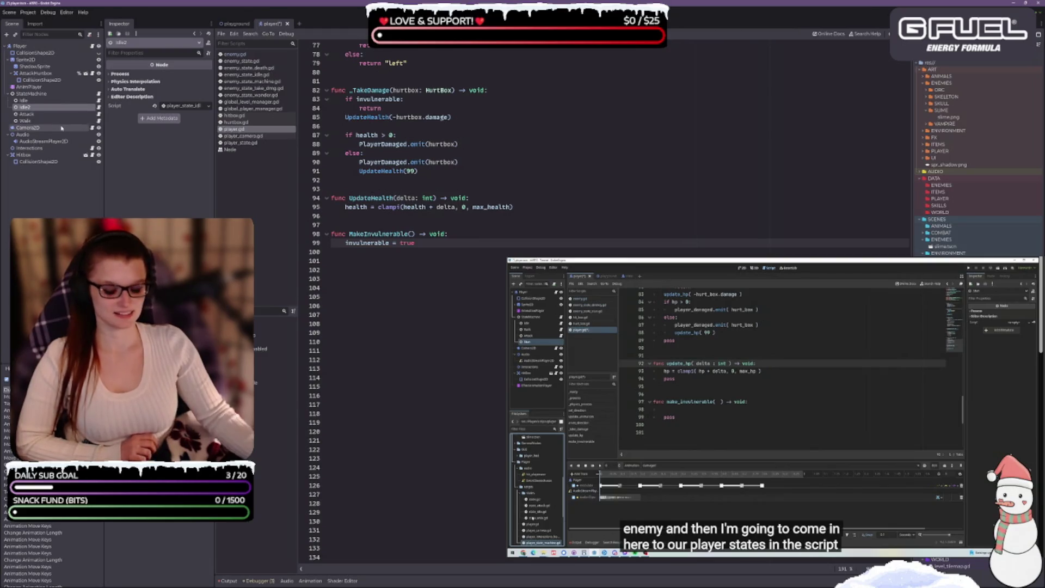
pyautogui.press('Delete')
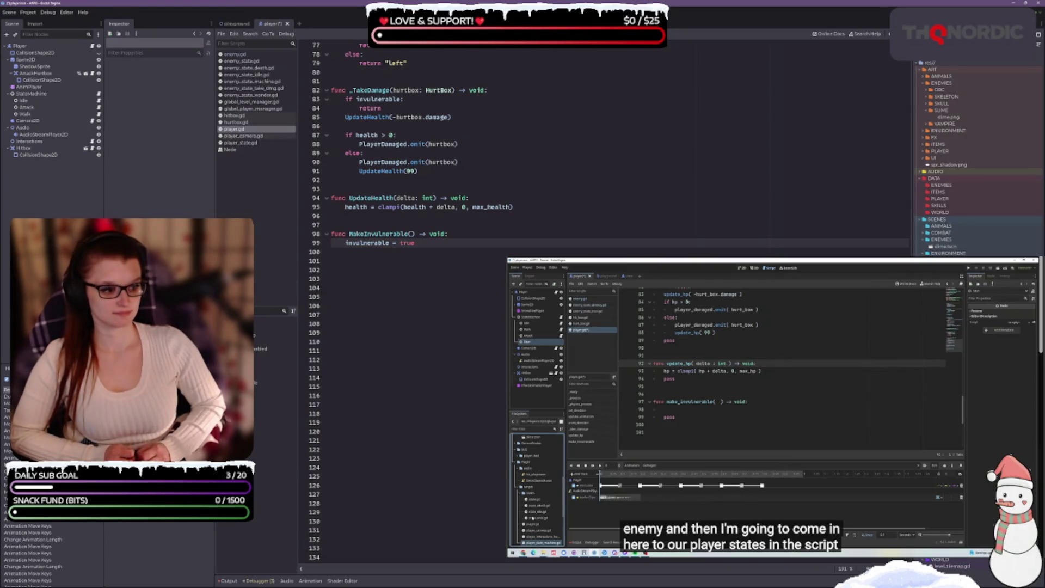
# Step: Duplicate player_state_walk.gd as player_state_take_dmg.gd
pyautogui.hotkey('ctrl', 'd')
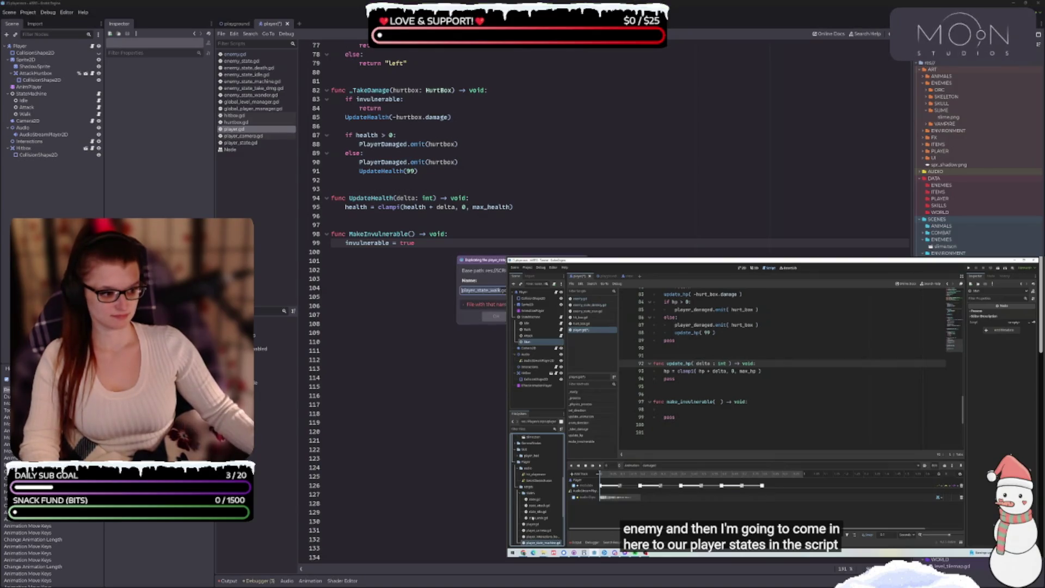
pyautogui.press('Right')
pyautogui.press('BackSpace')
pyautogui.press('BackSpace')
pyautogui.press('BackSpace')
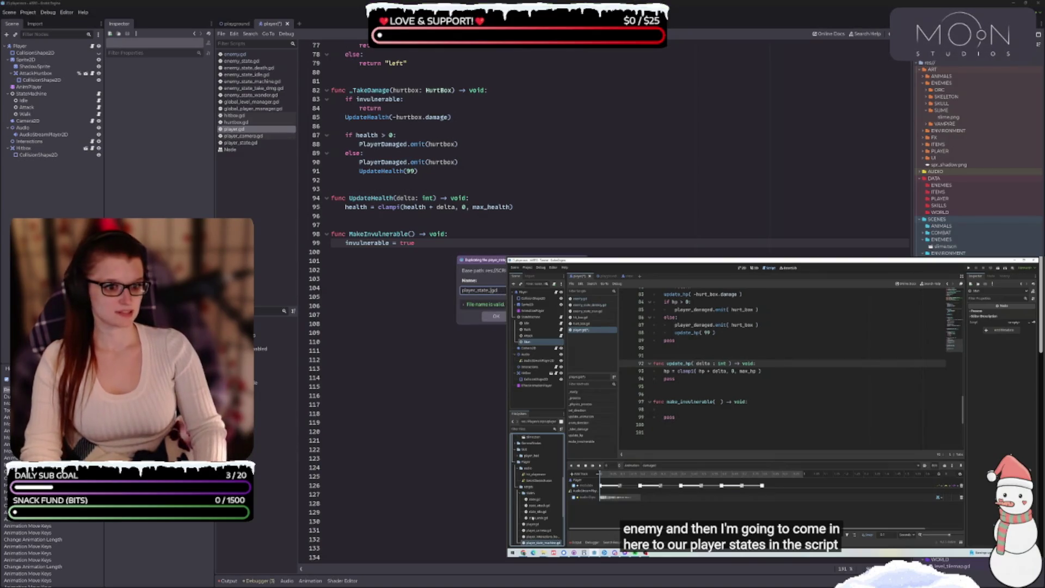
pyautogui.write('take_')
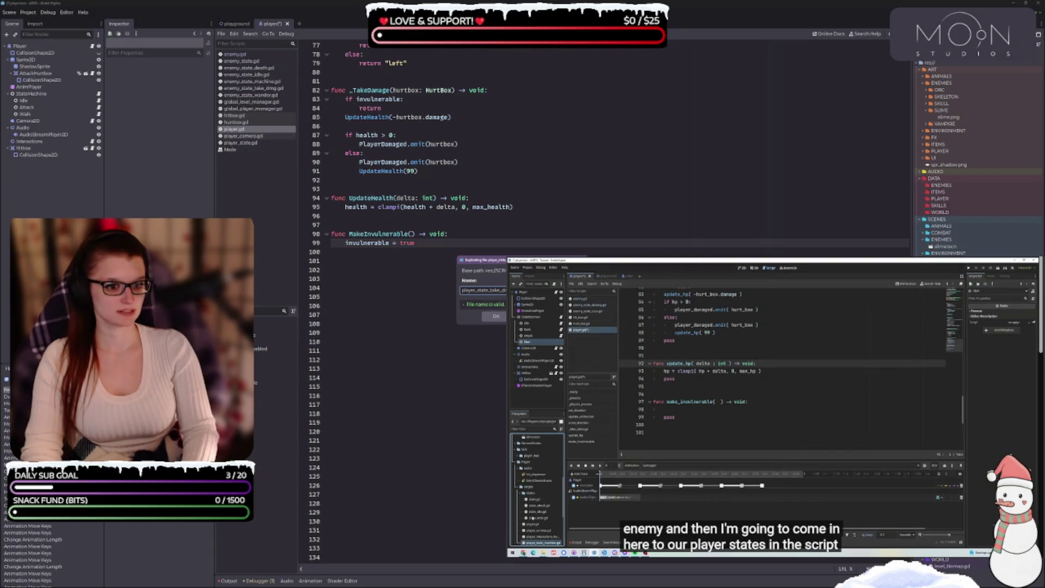
pyautogui.press('Return')
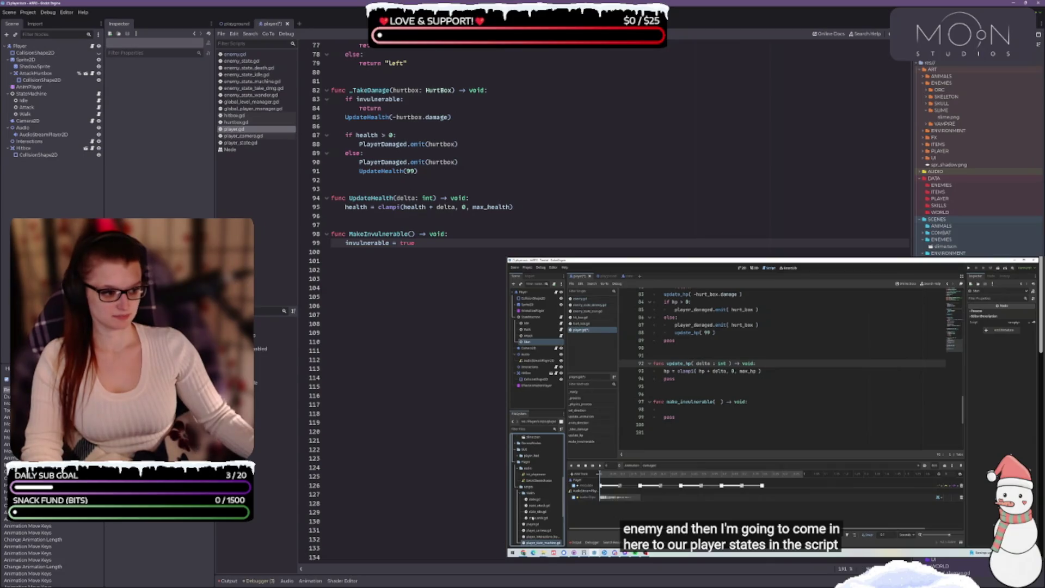
# Step: Duplicate the walk script again as player_state_death.gd and save player.gd
pyautogui.hotkey('ctrl', 'd')
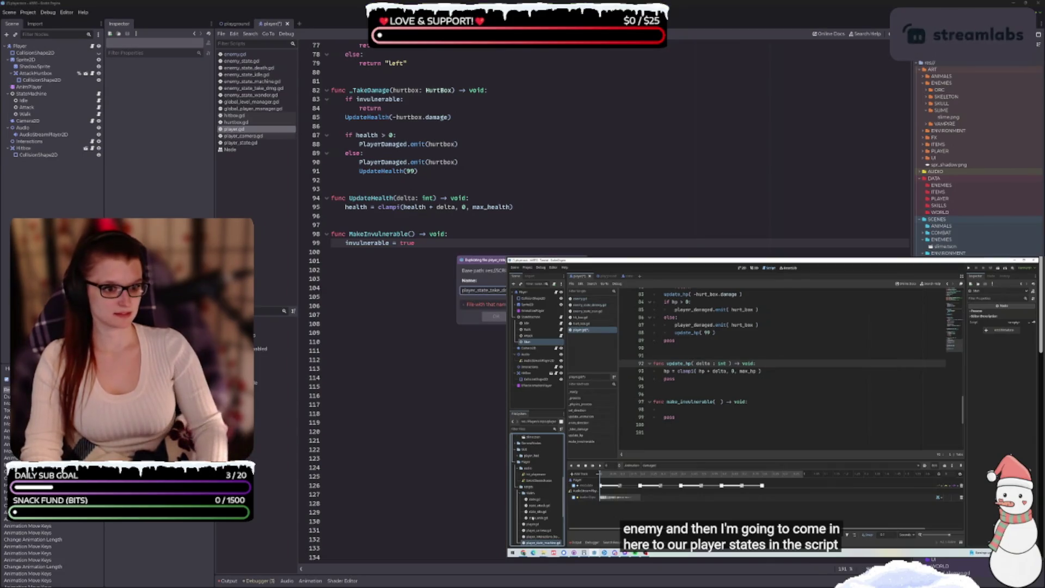
pyautogui.press('BackSpace')
pyautogui.press('BackSpace')
pyautogui.press('BackSpace')
pyautogui.write('eath')
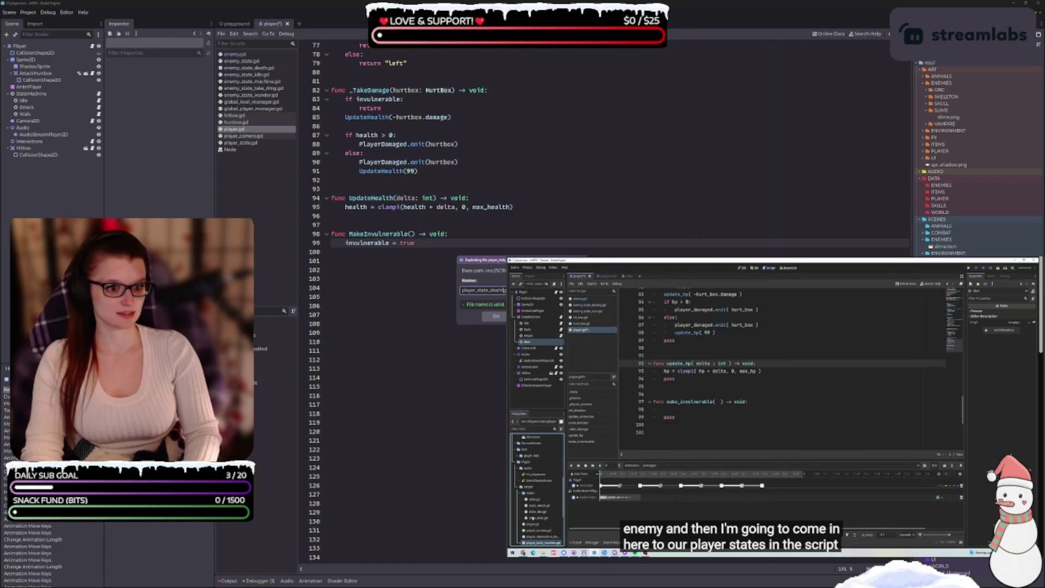
pyautogui.press('Return')
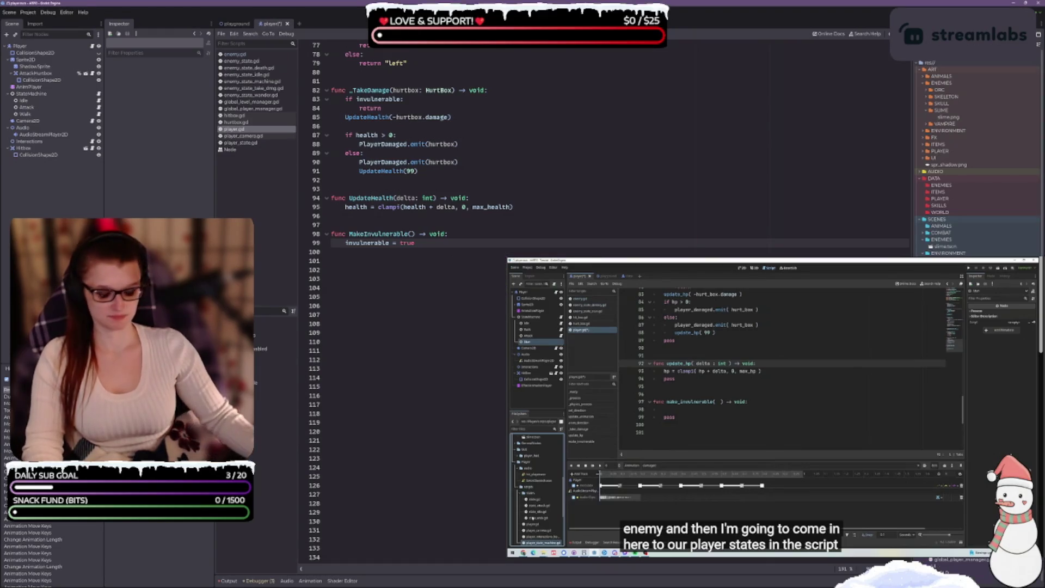
pyautogui.hotkey('ctrl', 's')
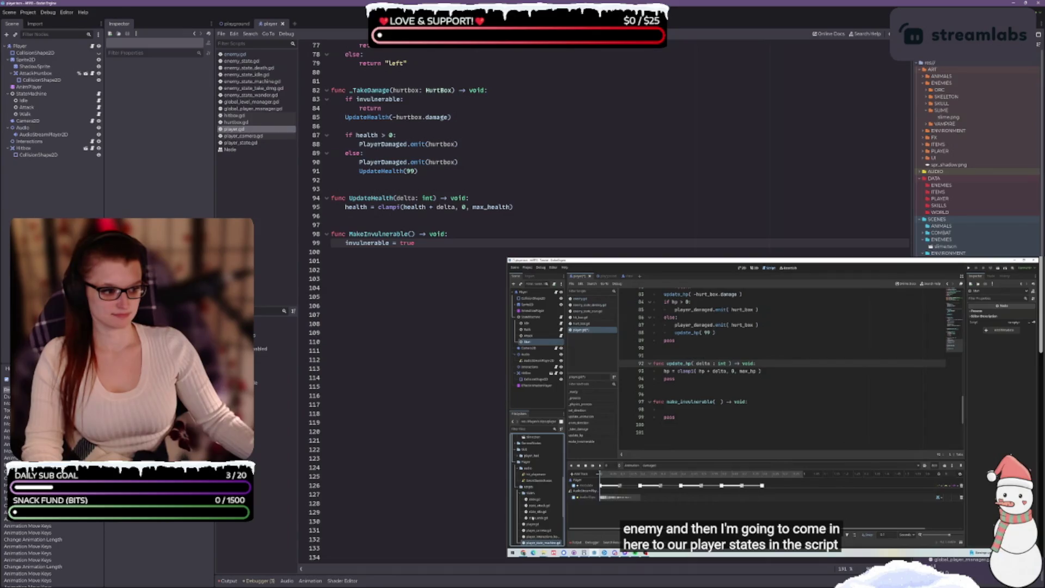
# Step: Remove the duplicate class_name from player_state_take_dmg.gd and save it
pyautogui.click(253, 156)
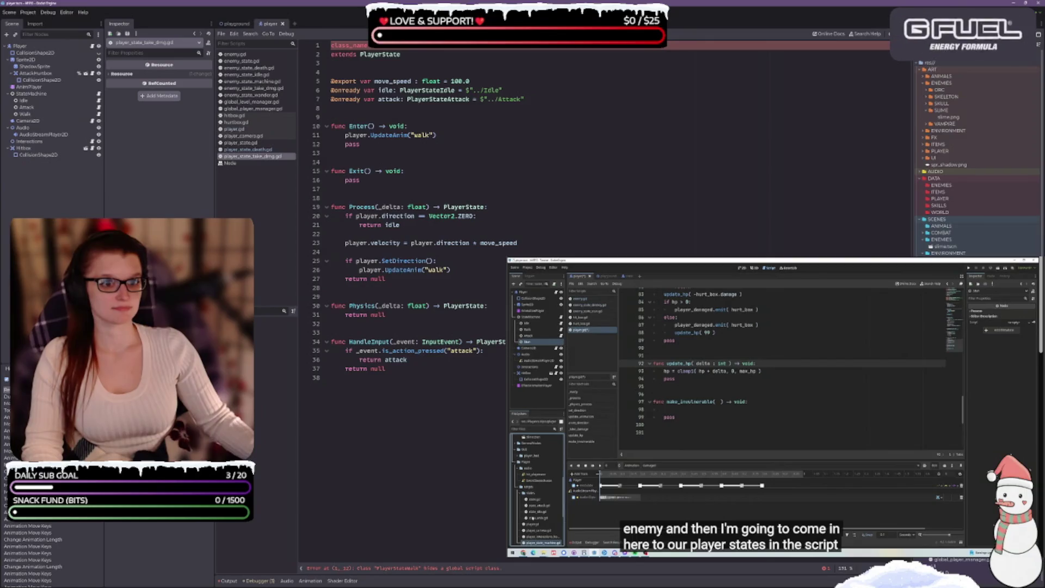
pyautogui.moveTo(330, 46); pyautogui.dragTo(414, 53)
pyautogui.click(414, 53)
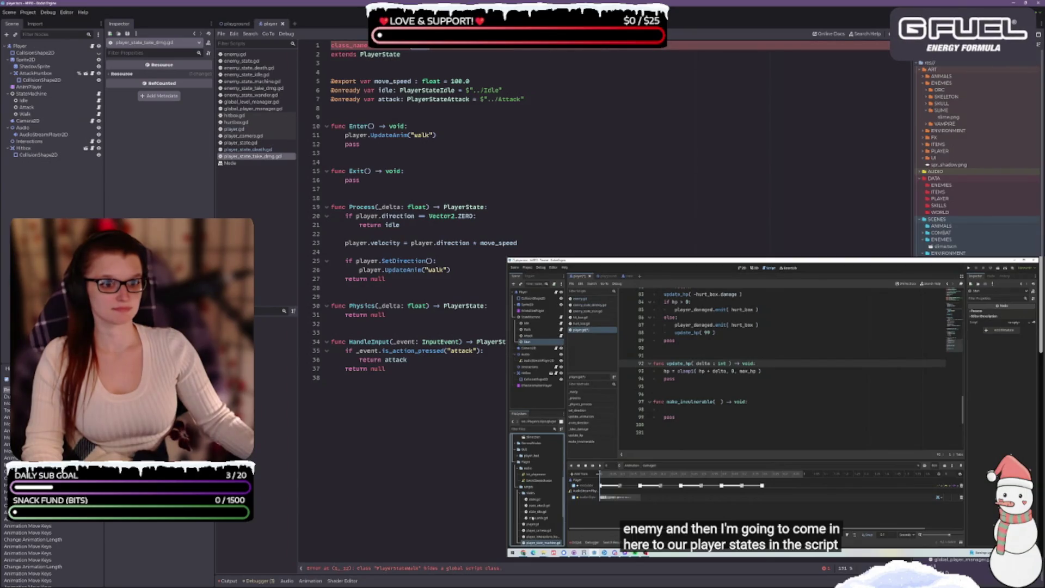
pyautogui.hotkey('ctrl', 'BackSpace')
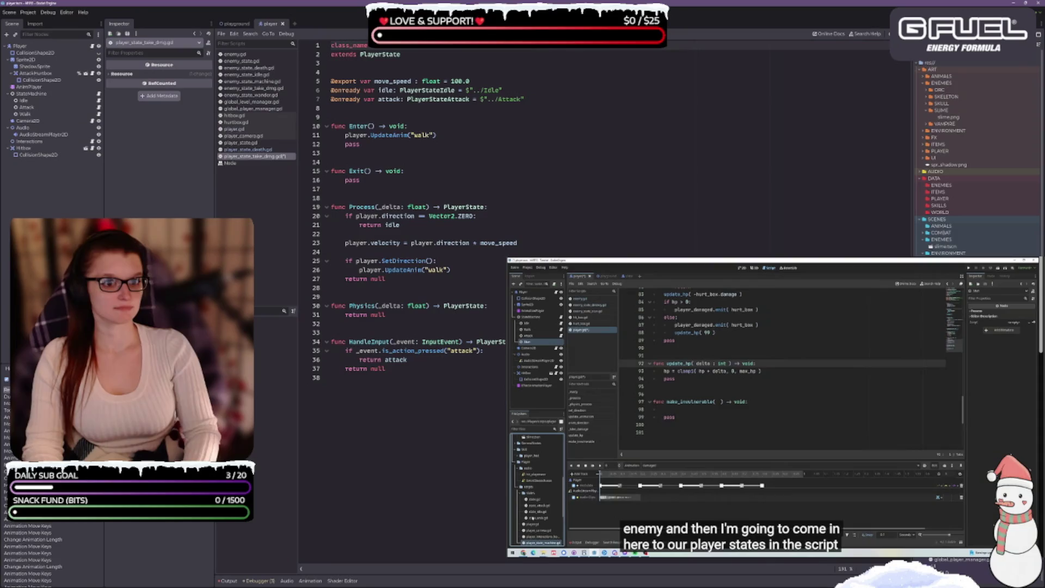
pyautogui.click(248, 149)
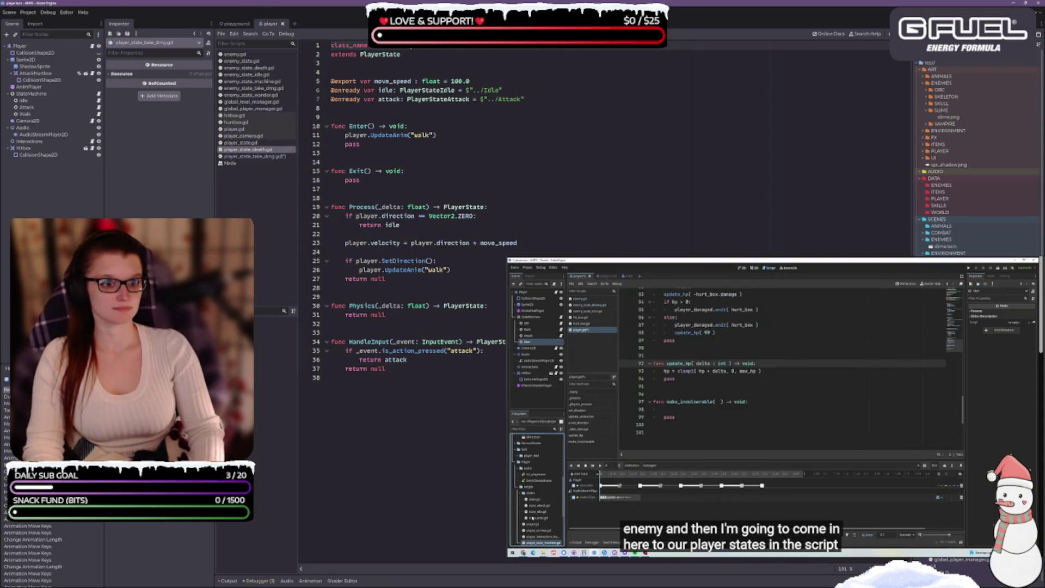
pyautogui.hotkey('ctrl', 's')
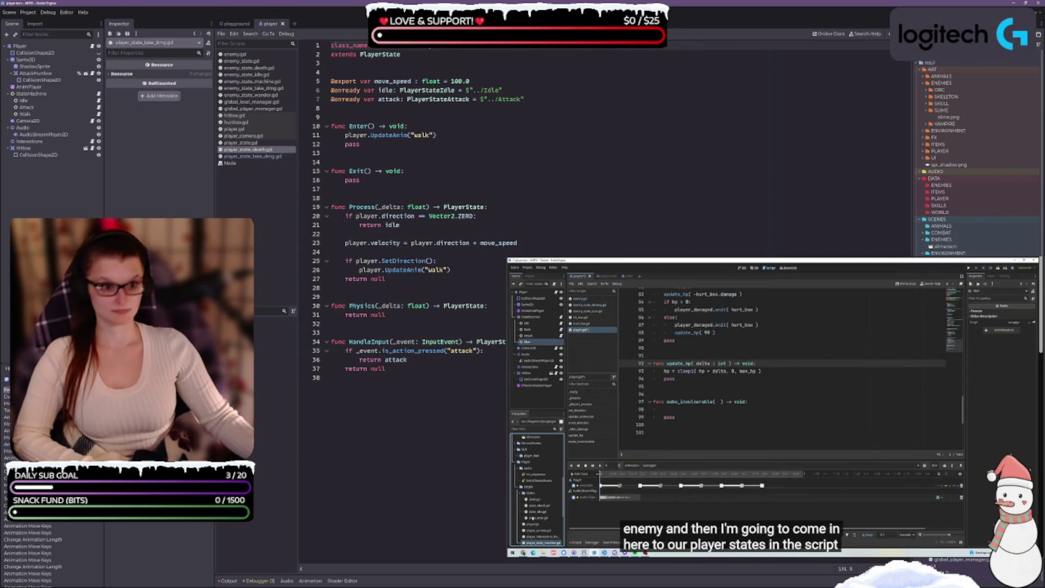
# Step: Replace 'walk' on line 11 with 'death' and 'take_dmg' in the two new state scripts
pyautogui.doubleClick(422, 135)
pyautogui.write('death')
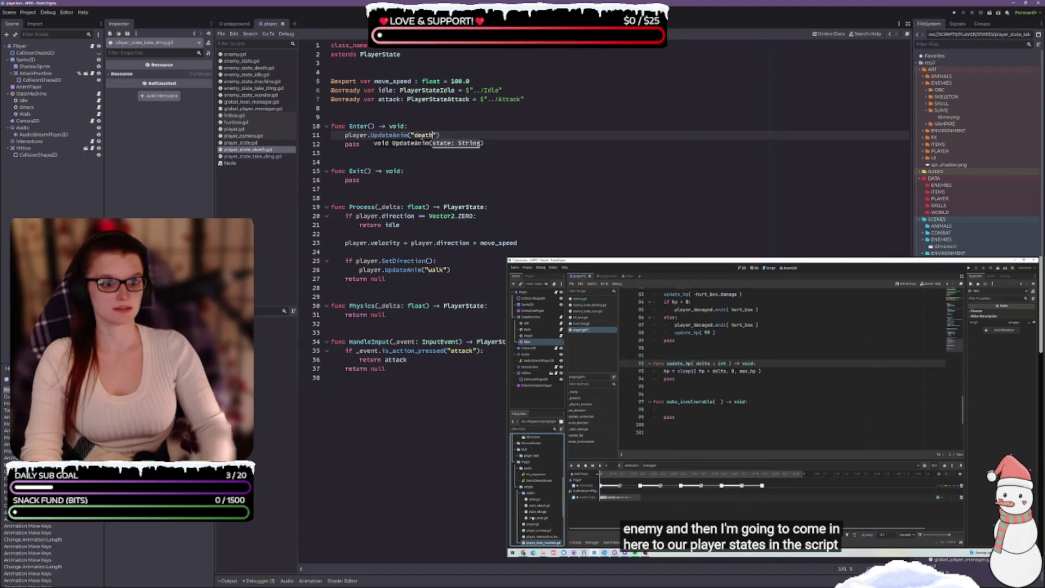
pyautogui.click(252, 156)
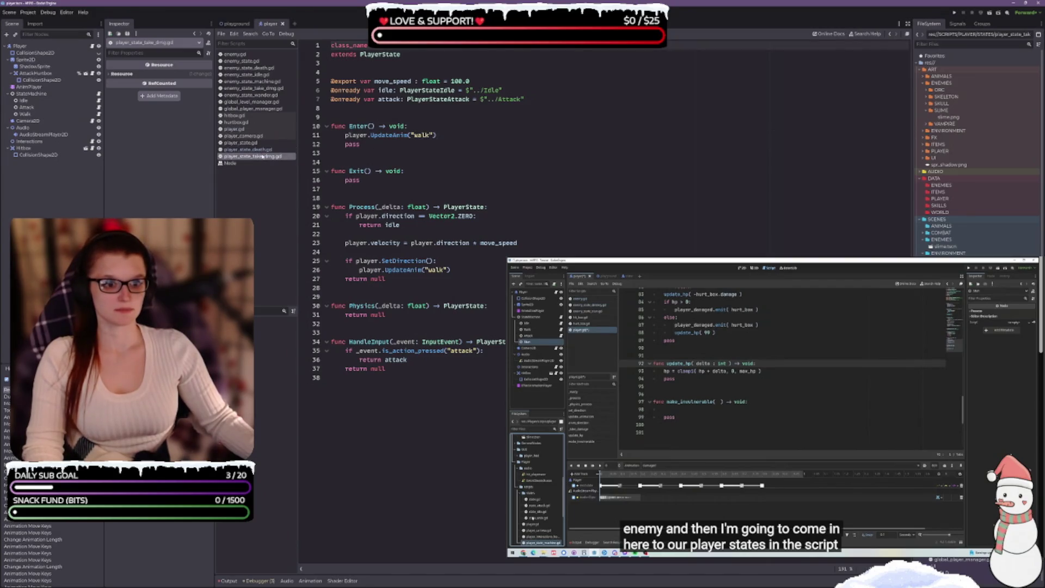
pyautogui.doubleClick(422, 135)
pyautogui.write('take_dmg')
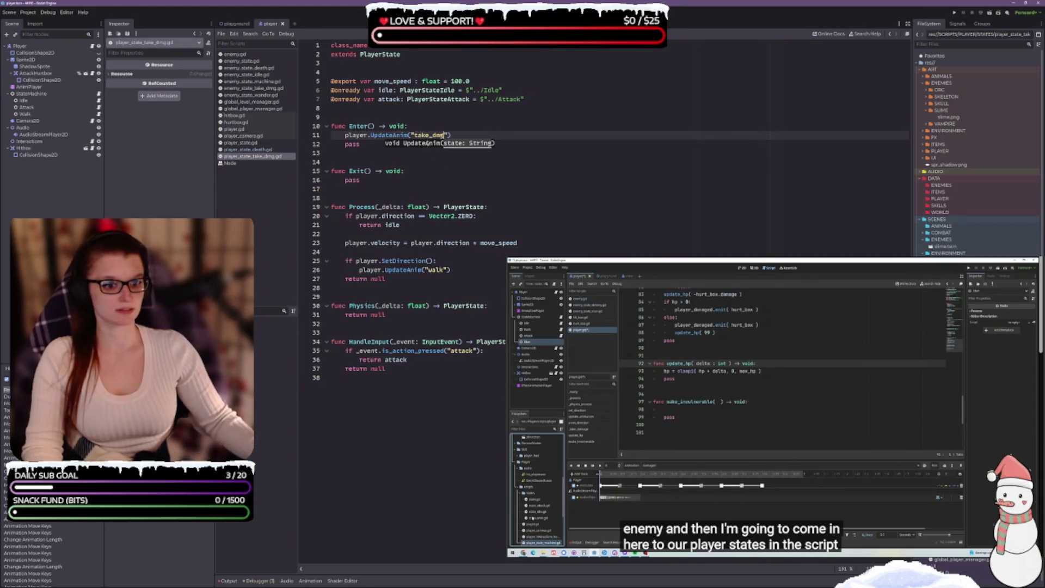
pyautogui.click(420, 197)
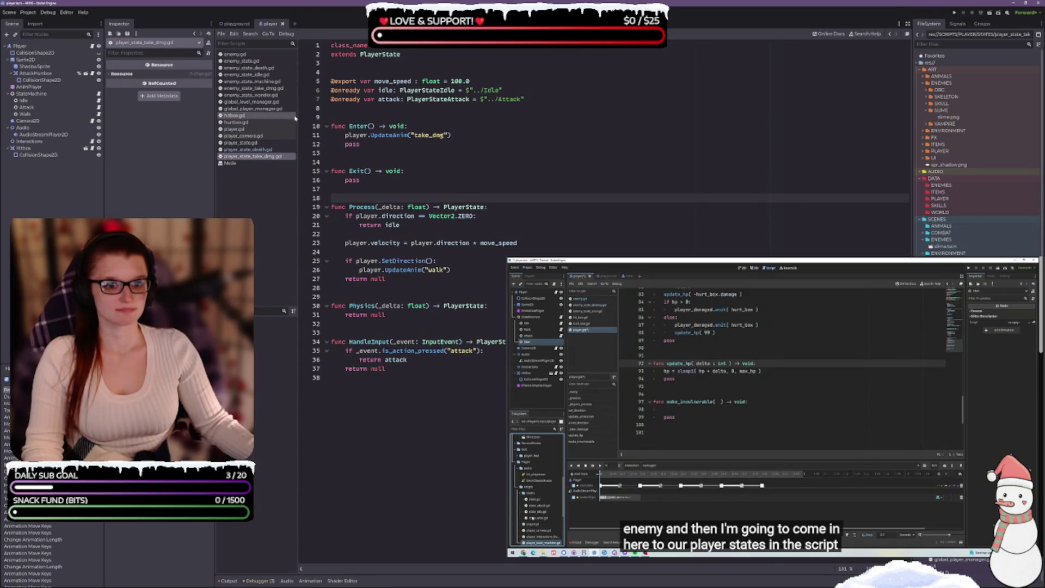
pyautogui.moveTo(774, 409)
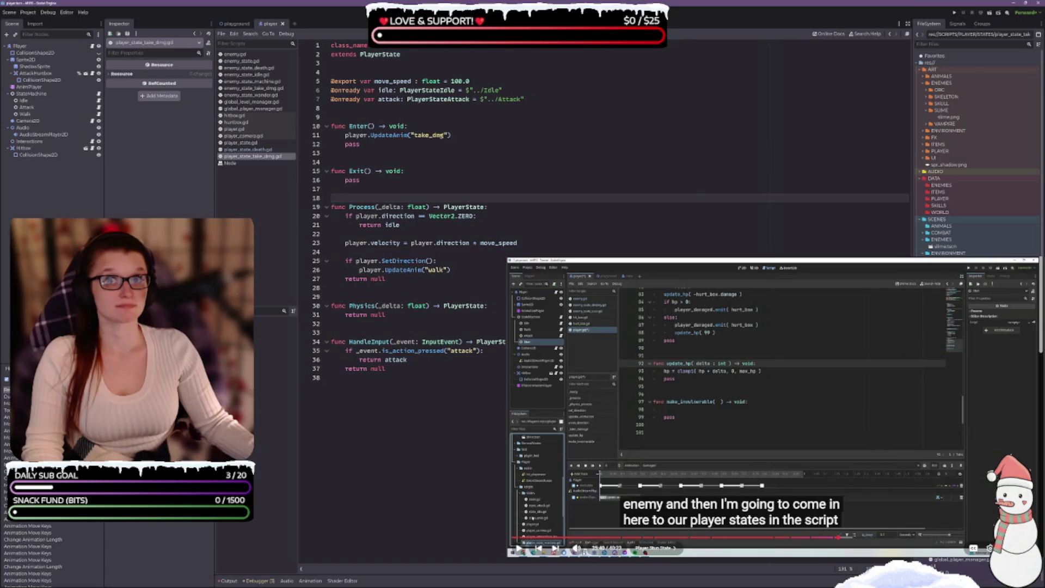
pyautogui.press('space')
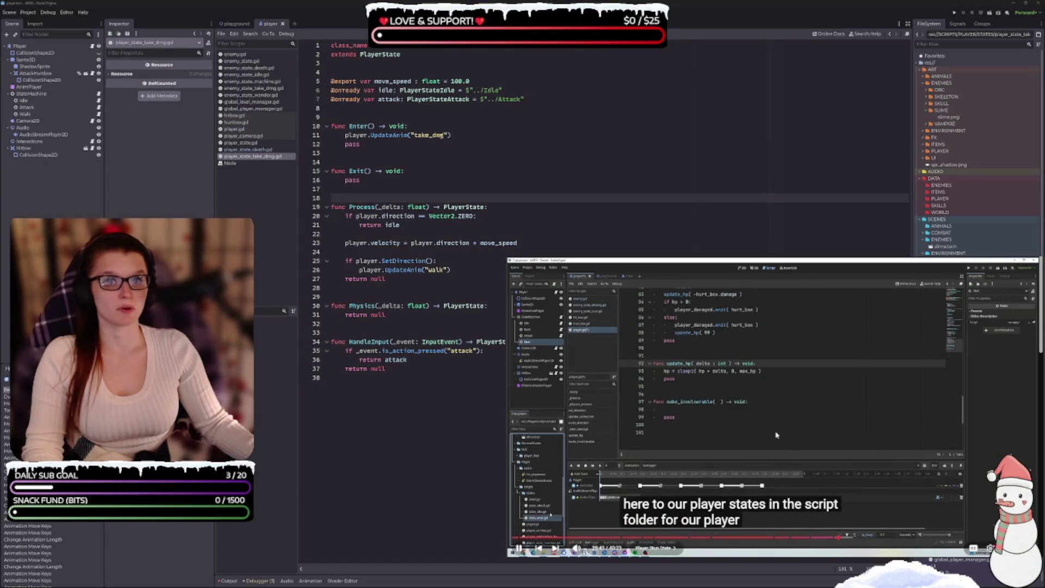
# Step: Add a Node2D child under the StateMachine node
pyautogui.press('space')
pyautogui.click(34, 115)
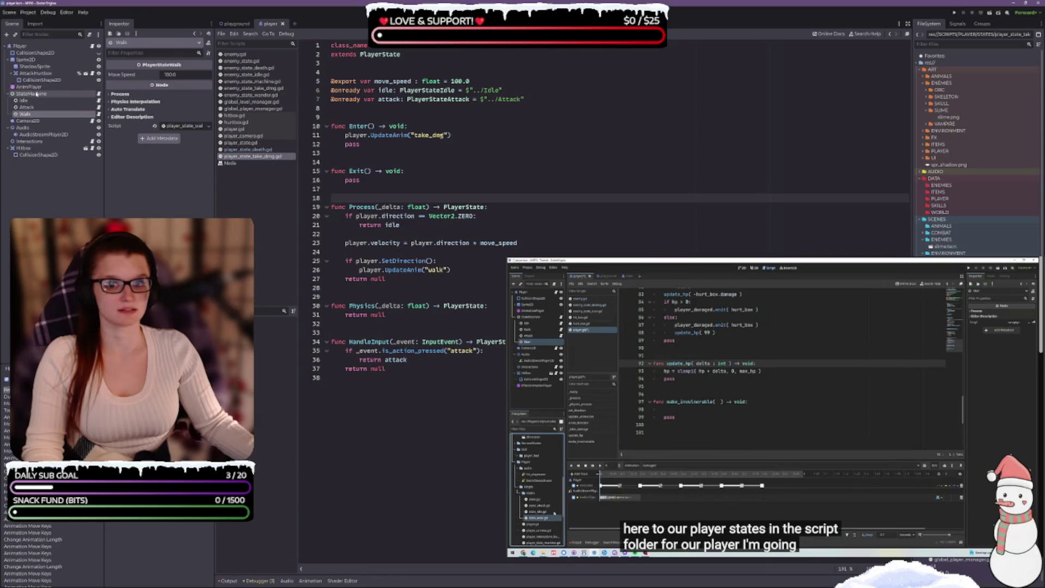
pyautogui.hotkey('ctrl', 'shift', 'o')
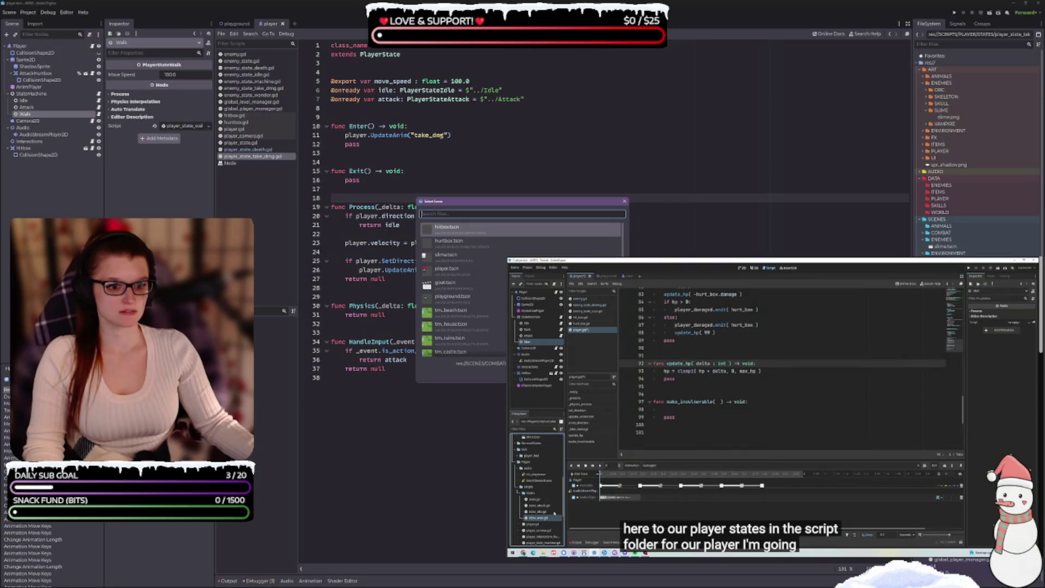
pyautogui.click(711, 248)
pyautogui.click(625, 202)
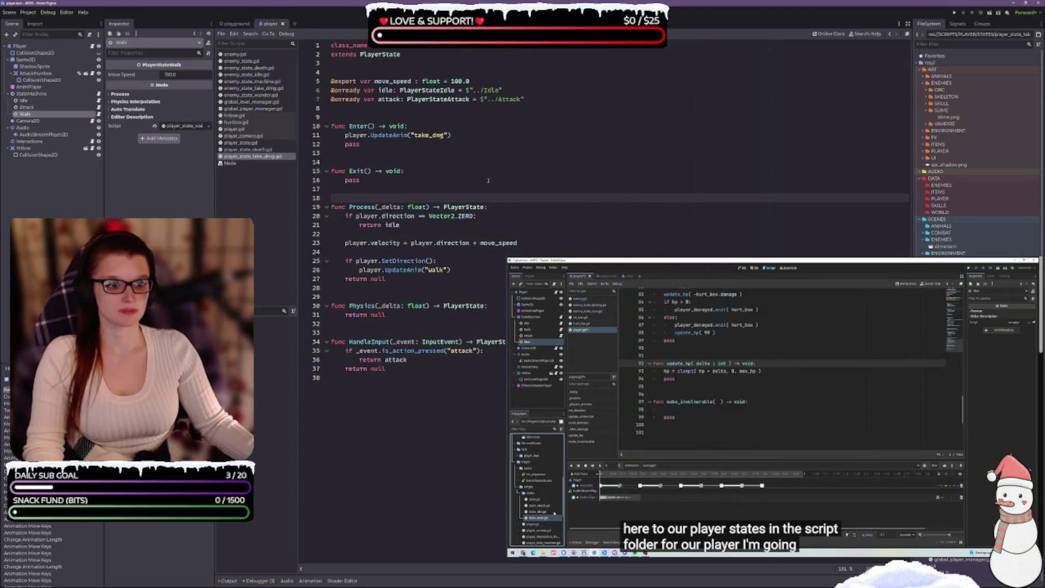
pyautogui.click(32, 94)
pyautogui.rightClick(32, 96)
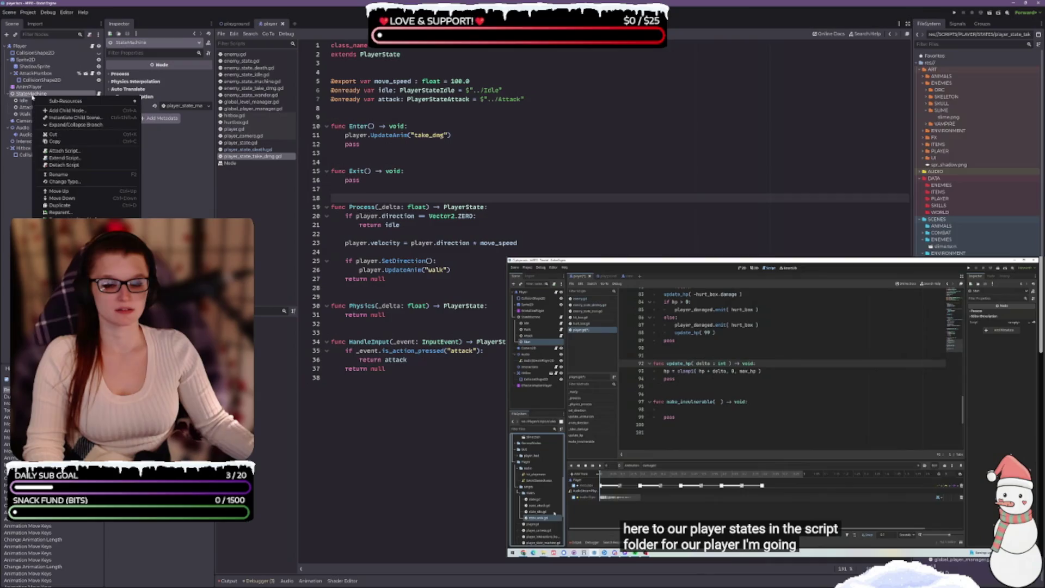
pyautogui.click(60, 101)
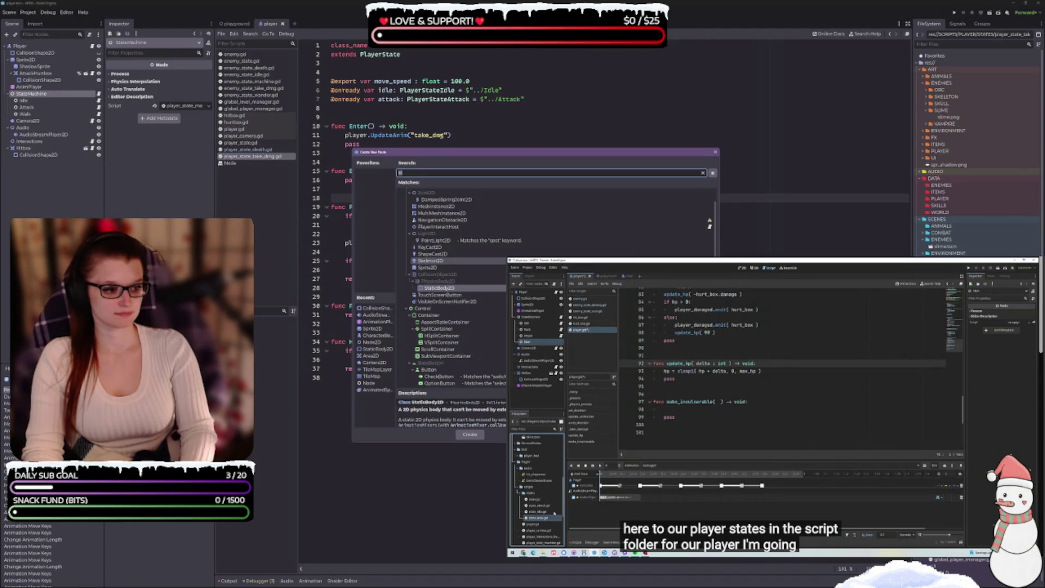
pyautogui.press('BackSpace')
pyautogui.press('BackSpace')
pyautogui.write('node')
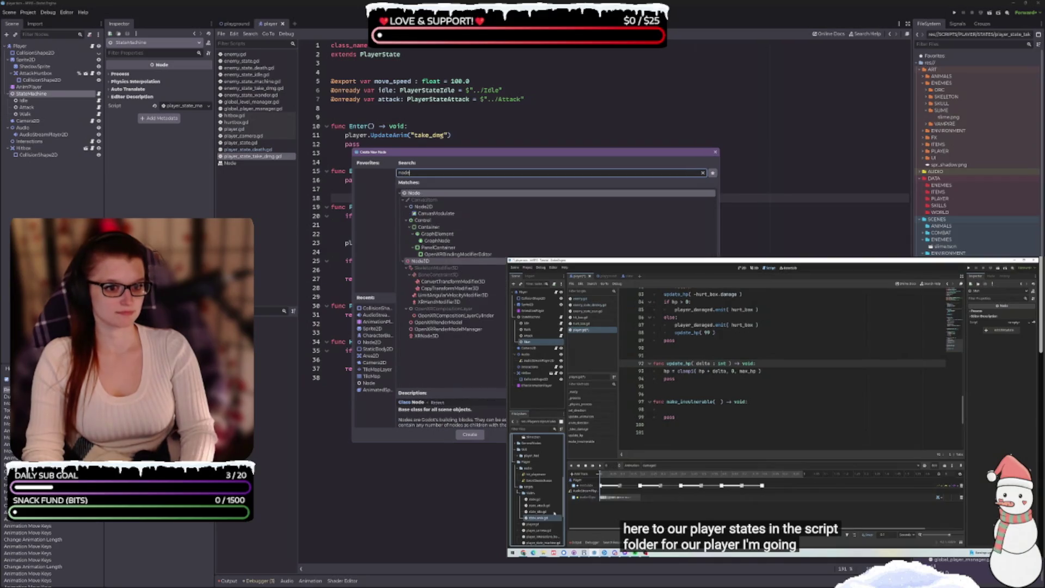
pyautogui.click(423, 206)
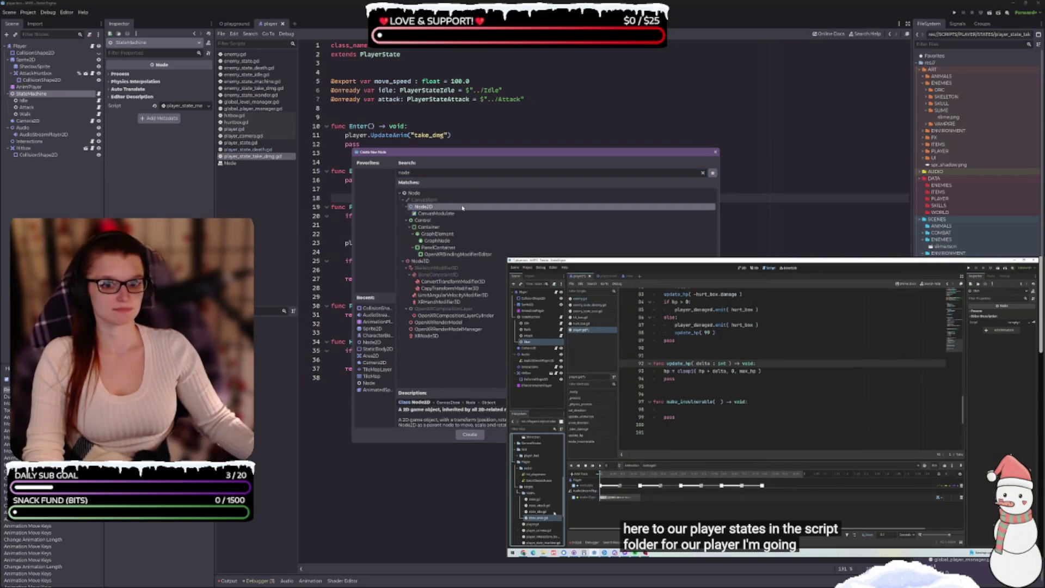
pyautogui.click(470, 435)
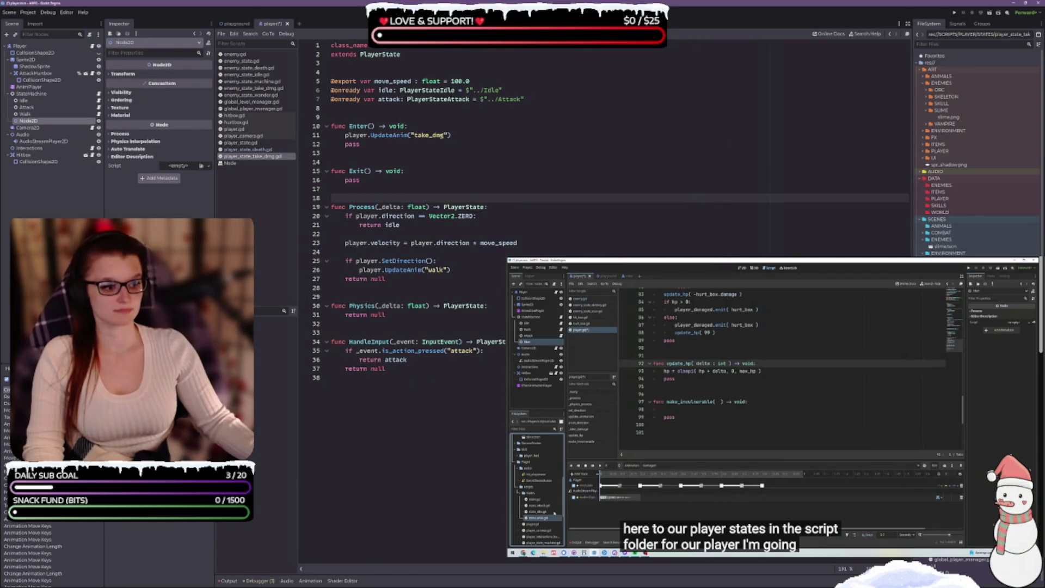
# Step: Attach player_state_death.gd to the new node and rename it Death
pyautogui.moveTo(248, 149); pyautogui.dragTo(176, 164)
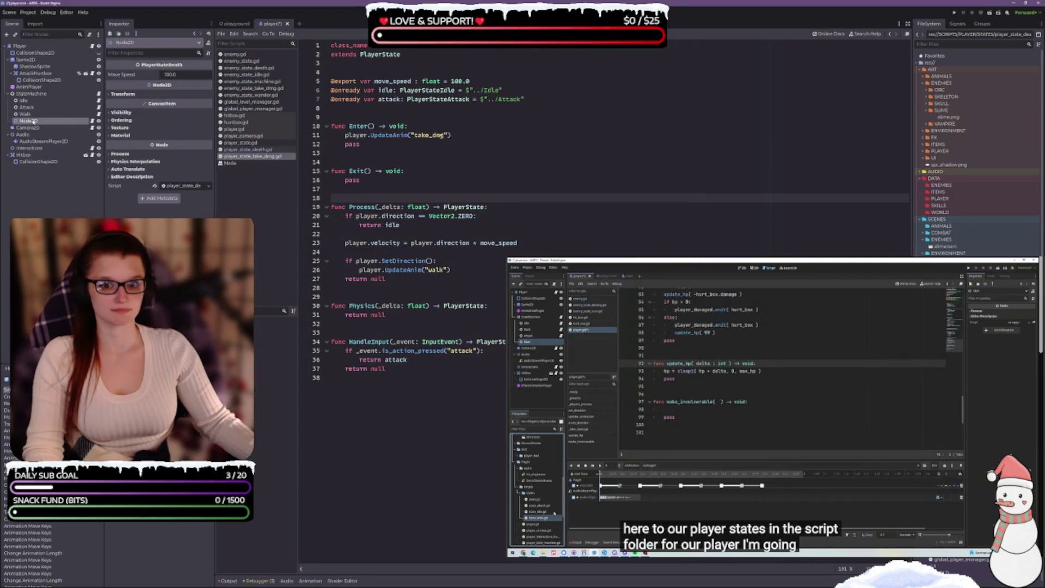
pyautogui.doubleClick(28, 120)
pyautogui.write('Death')
pyautogui.press('Return')
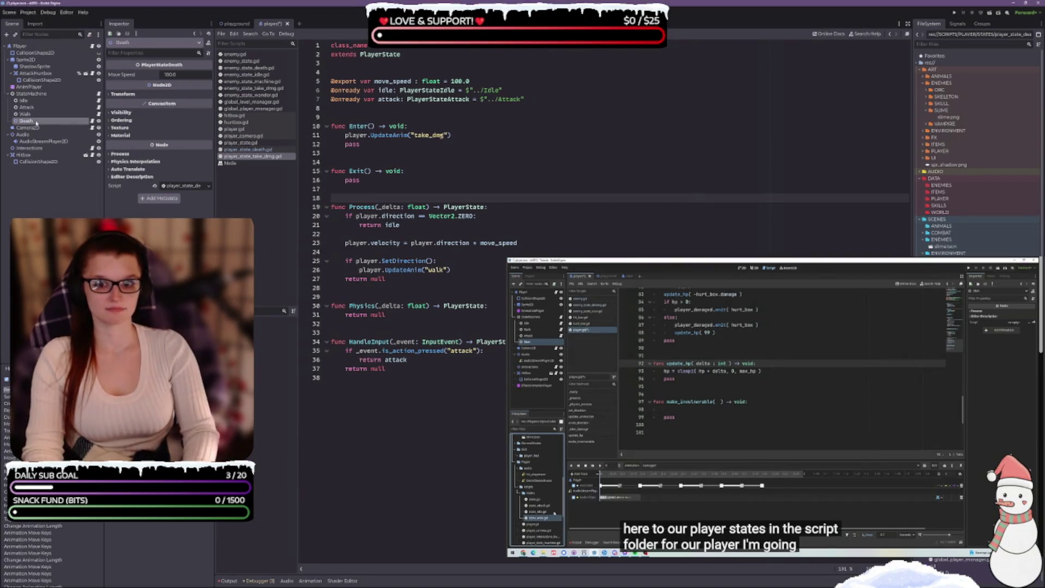
# Step: Duplicate Death as TakeDmg with player_state_take_dmg.gd and save the scene
pyautogui.hotkey('ctrl', 'd')
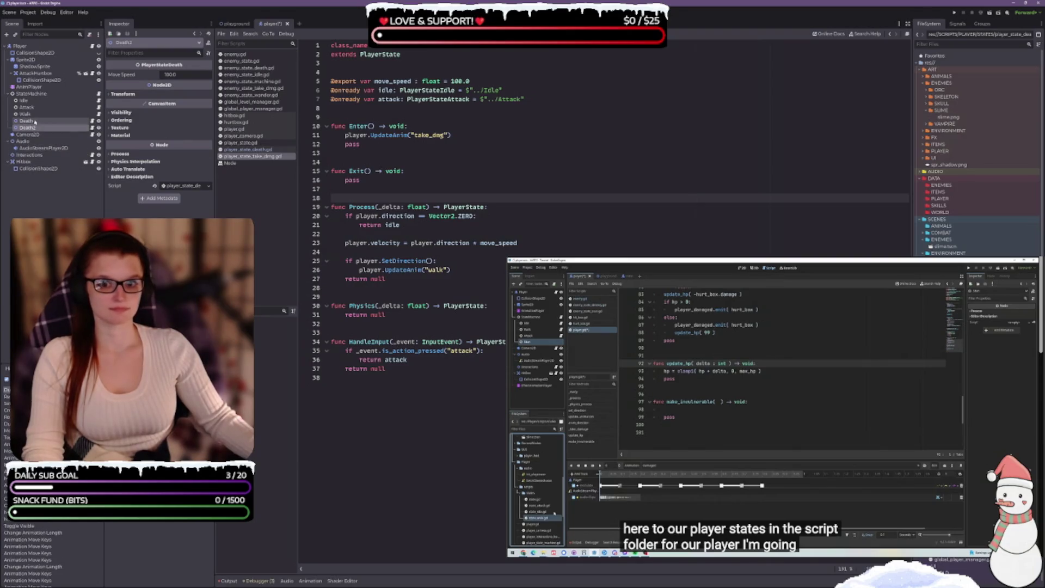
pyautogui.doubleClick(61, 128)
pyautogui.write('Take')
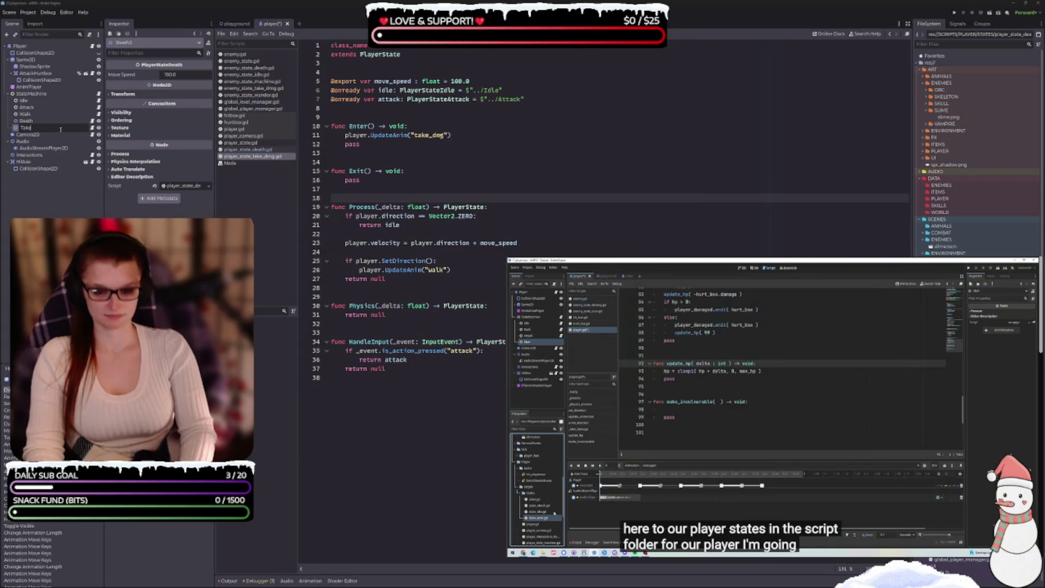
pyautogui.write('Dmg')
pyautogui.press('Return')
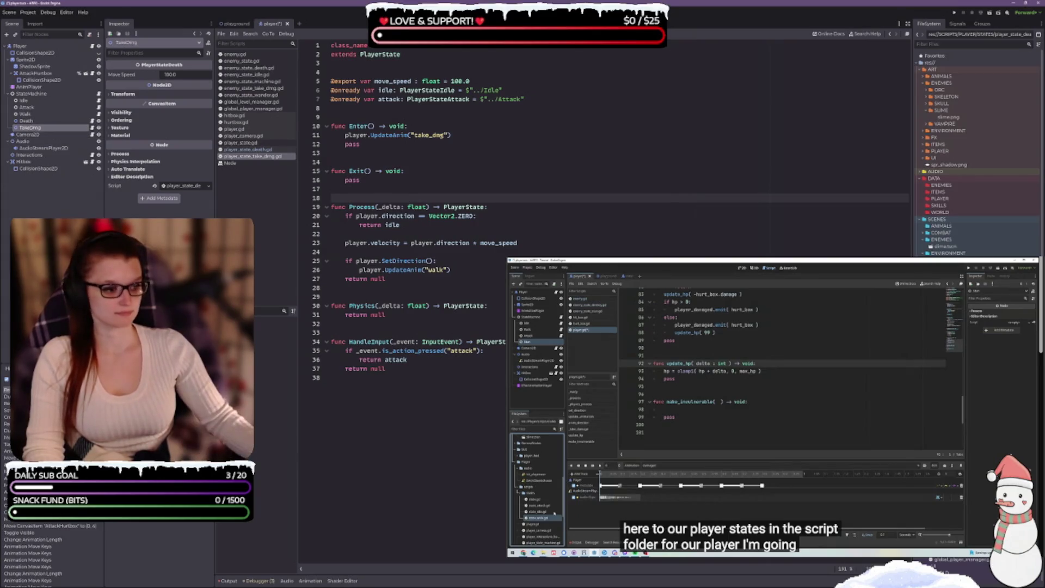
pyautogui.moveTo(253, 156)
pyautogui.mouseDown()
pyautogui.moveTo(206, 192)
pyautogui.moveTo(179, 186)
pyautogui.mouseUp()
pyautogui.hotkey('ctrl', 's')
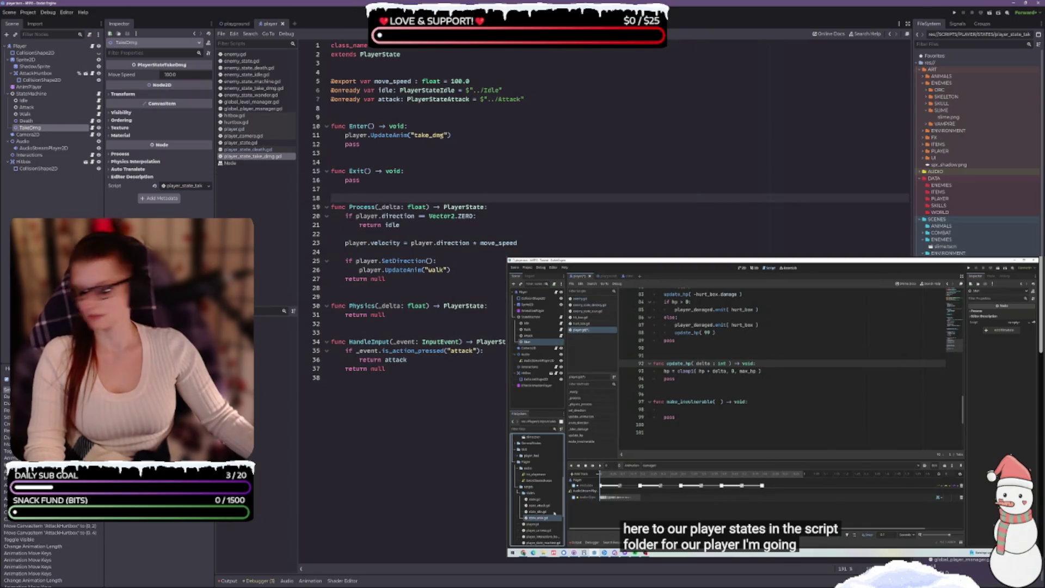
# Step: Check the Walk and Death state nodes' settings, ending on Death
pyautogui.click(40, 122)
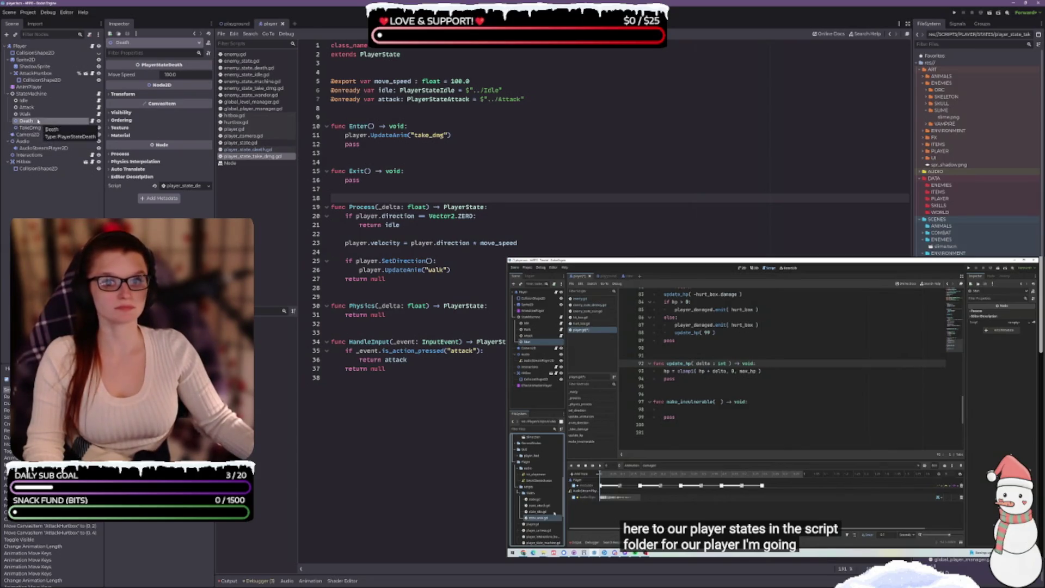
pyautogui.click(36, 115)
pyautogui.click(34, 121)
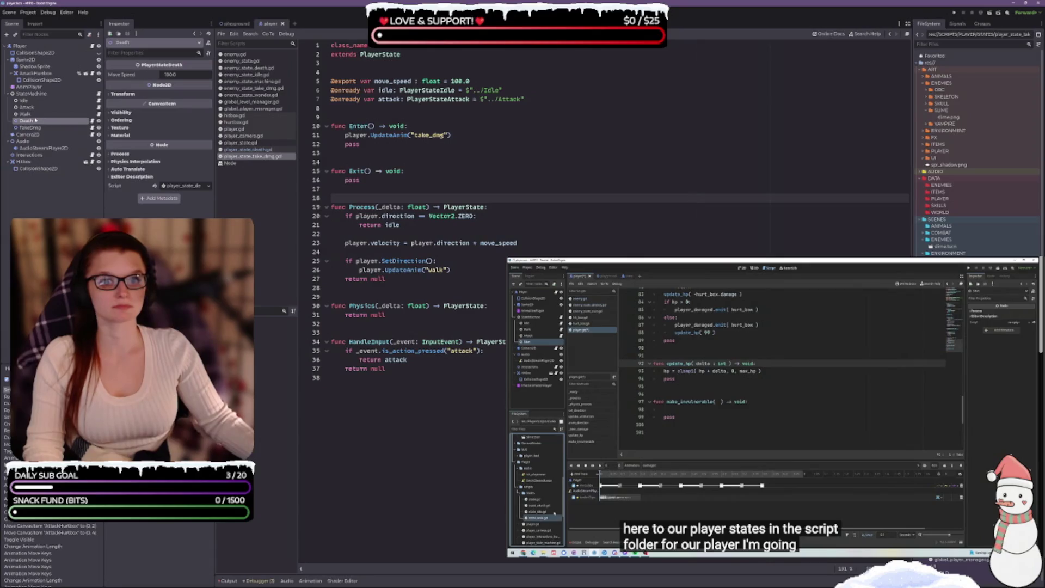
pyautogui.click(27, 114)
pyautogui.click(34, 122)
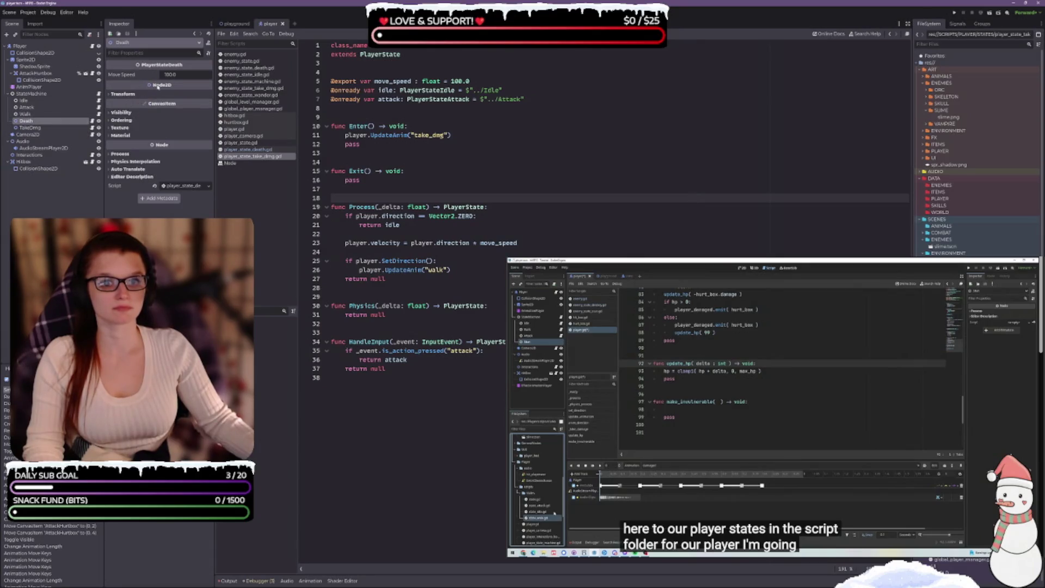
# Step: Change the Death node's type from Node2D to plain Node
pyautogui.rightClick(34, 122)
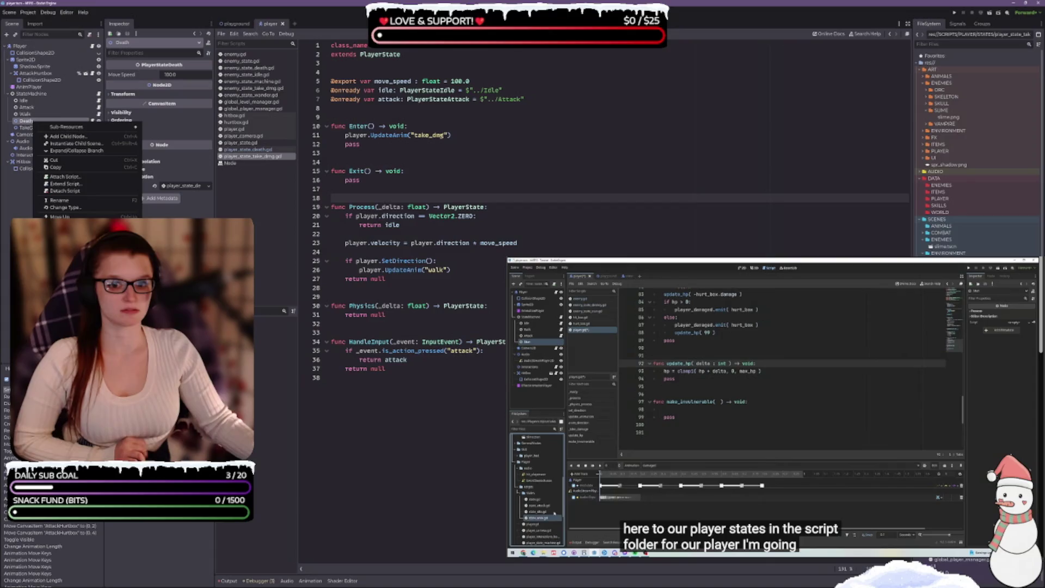
pyautogui.click(62, 237)
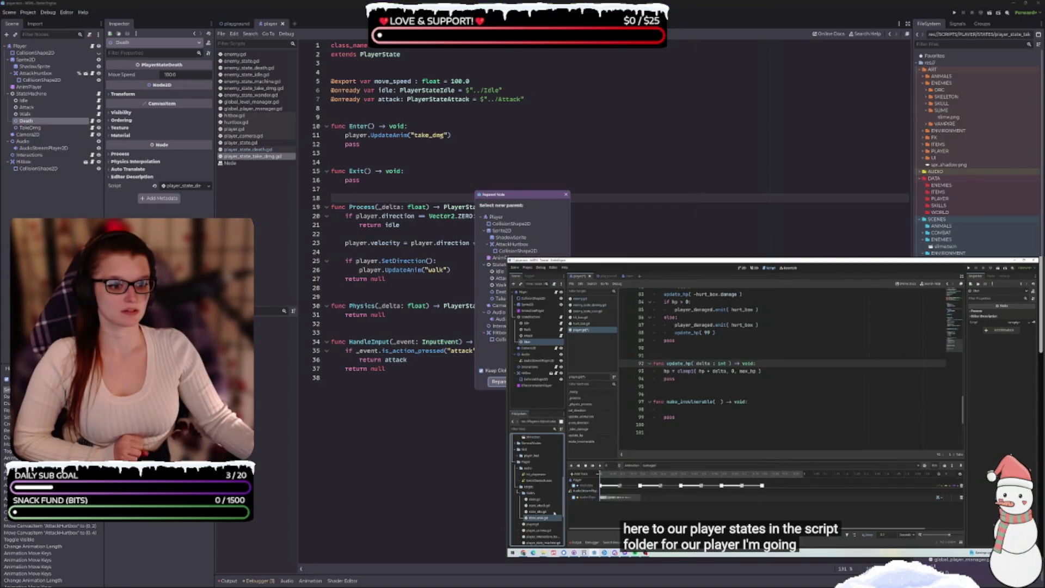
pyautogui.press('Escape')
pyautogui.rightClick(23, 121)
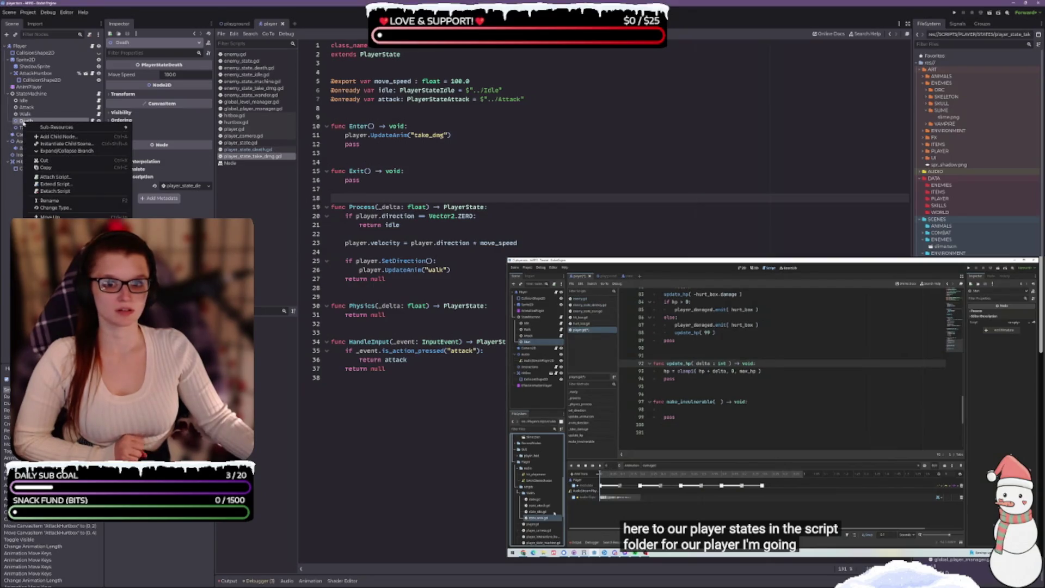
pyautogui.click(65, 208)
pyautogui.press('Up')
pyautogui.press('Up')
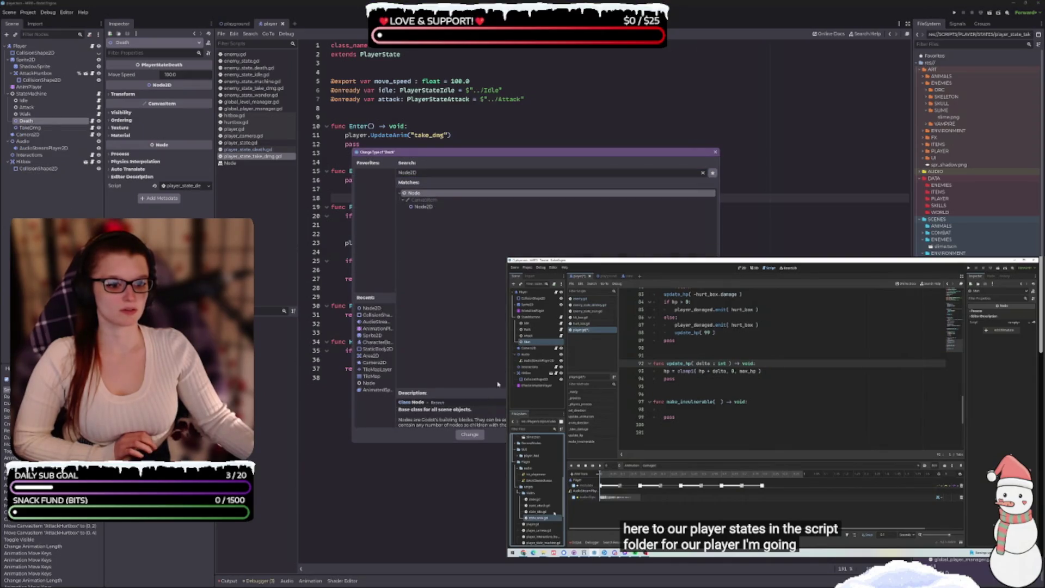
pyautogui.click(479, 432)
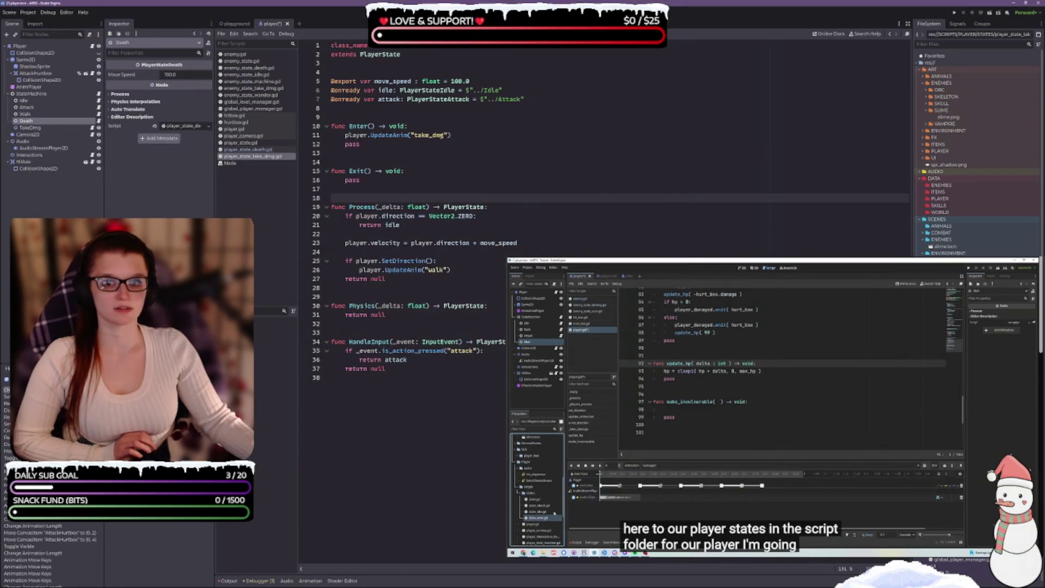
# Step: Change TakeDmg to a plain Node as well and save the scene
pyautogui.rightClick(34, 128)
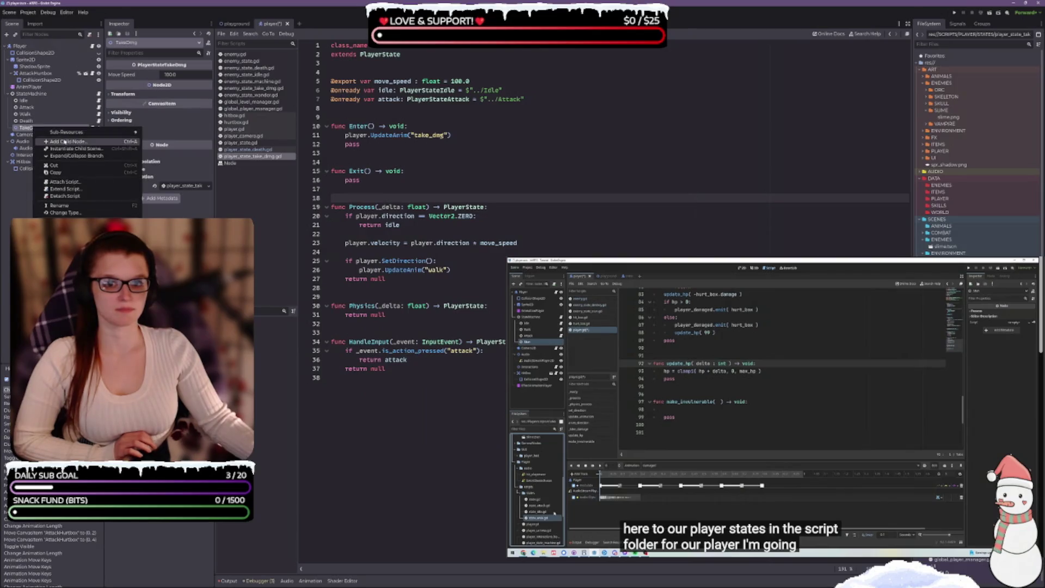
pyautogui.click(65, 212)
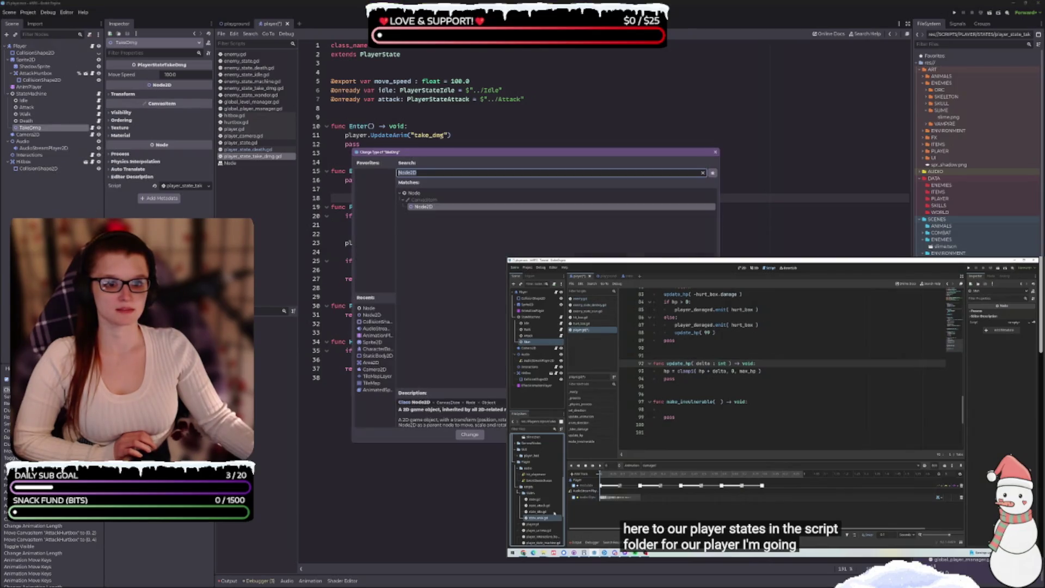
pyautogui.click(413, 193)
pyautogui.press('Return')
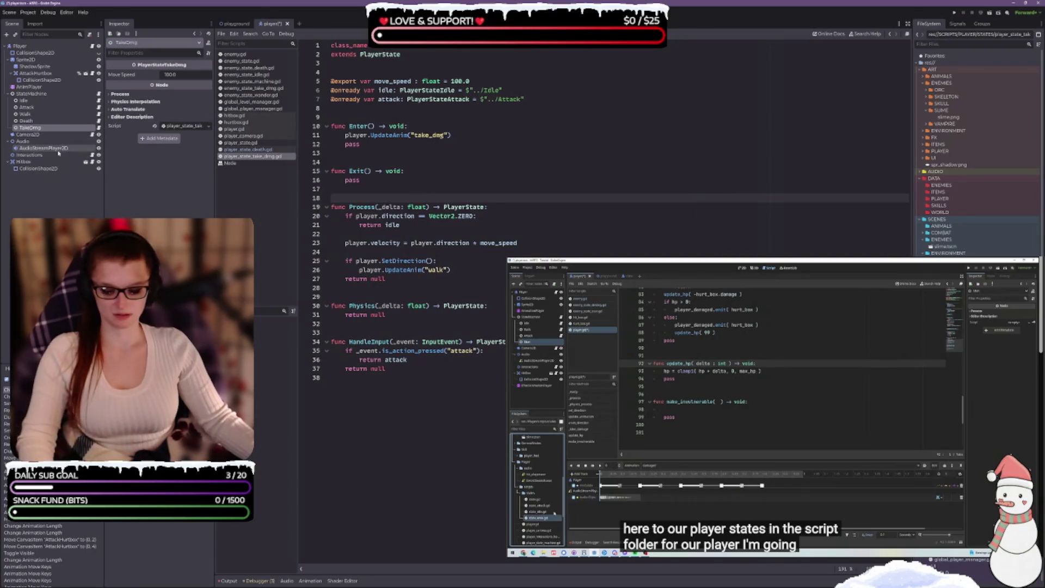
pyautogui.hotkey('ctrl', 's')
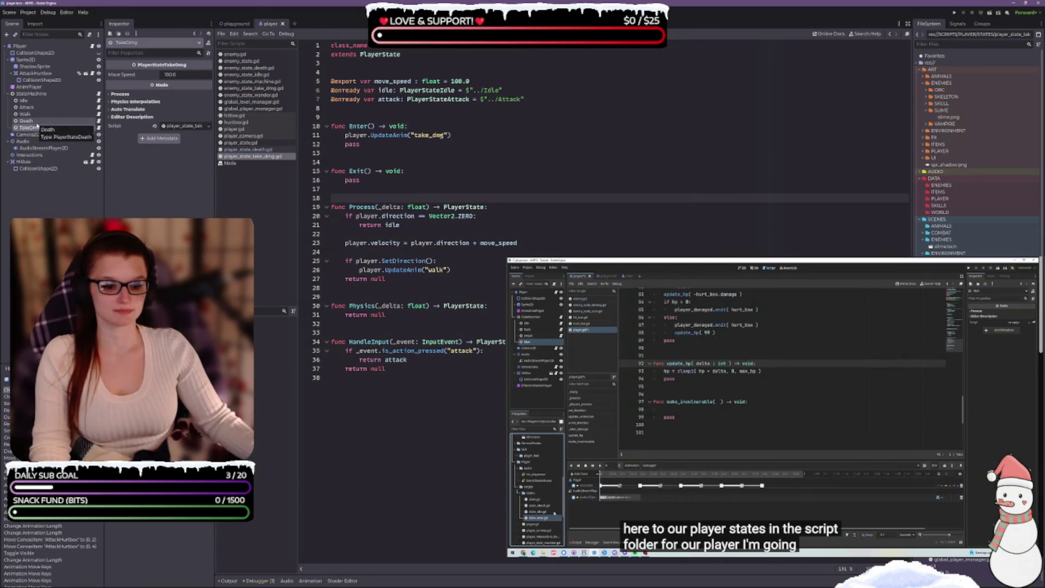
pyautogui.click(37, 124)
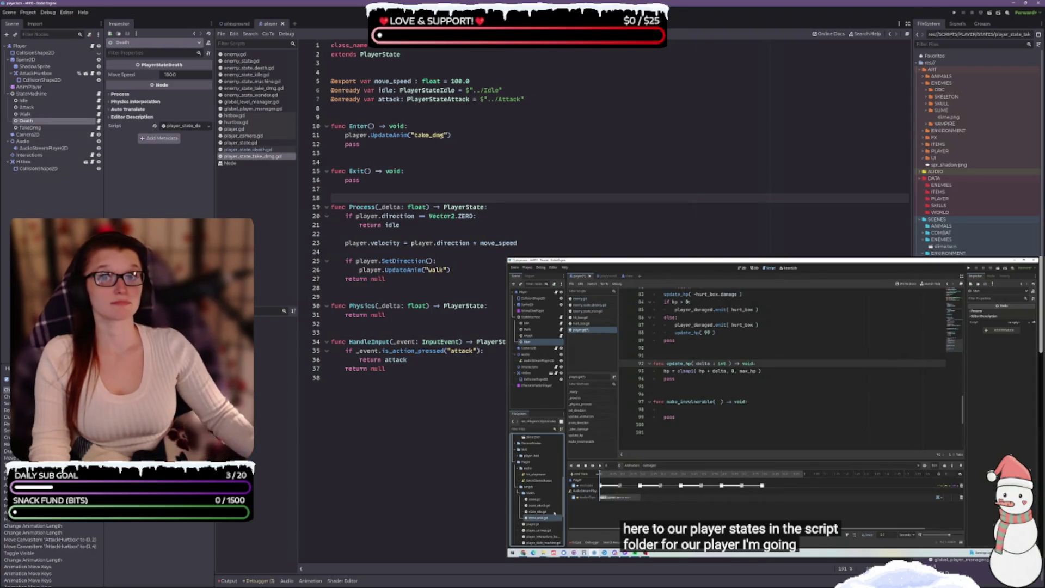
pyautogui.click(778, 492)
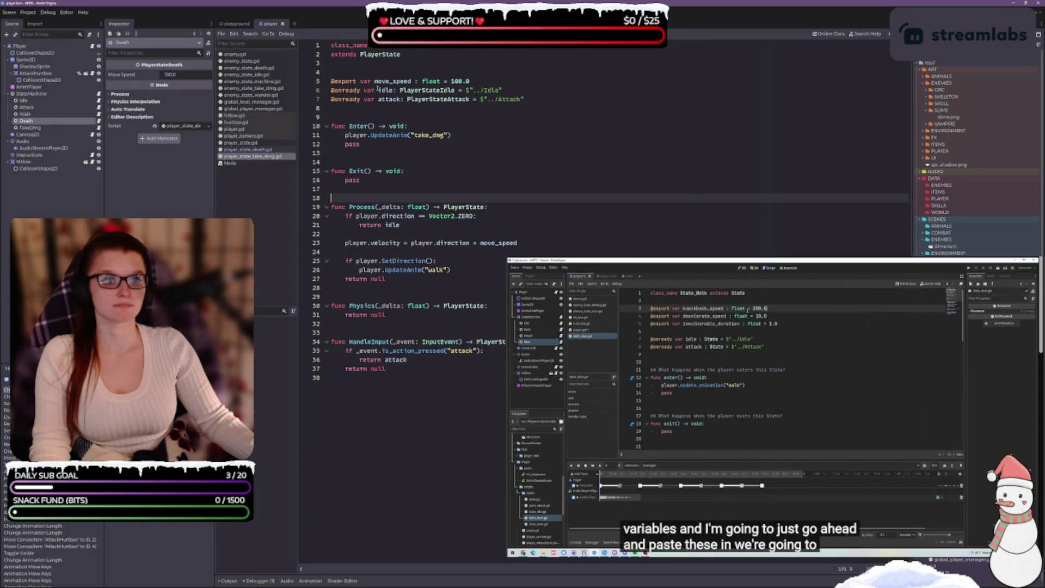
pyautogui.click(519, 80)
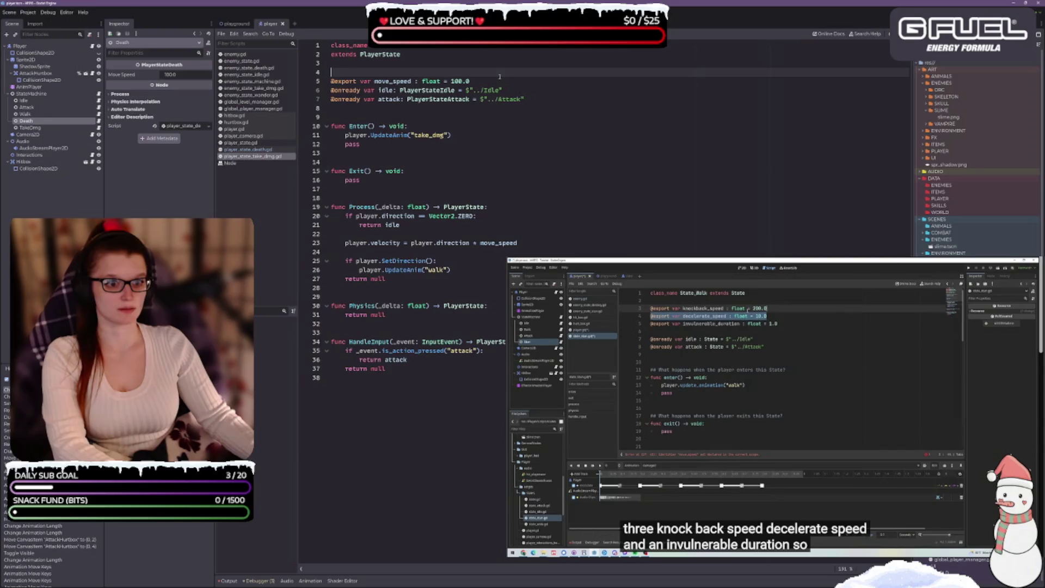
# Step: Replace the move_speed export with an exported knockback_speed of 200.0
pyautogui.press('Return')
pyautogui.press('Return')
pyautogui.click(479, 80)
pyautogui.moveTo(480, 80); pyautogui.dragTo(328, 81)
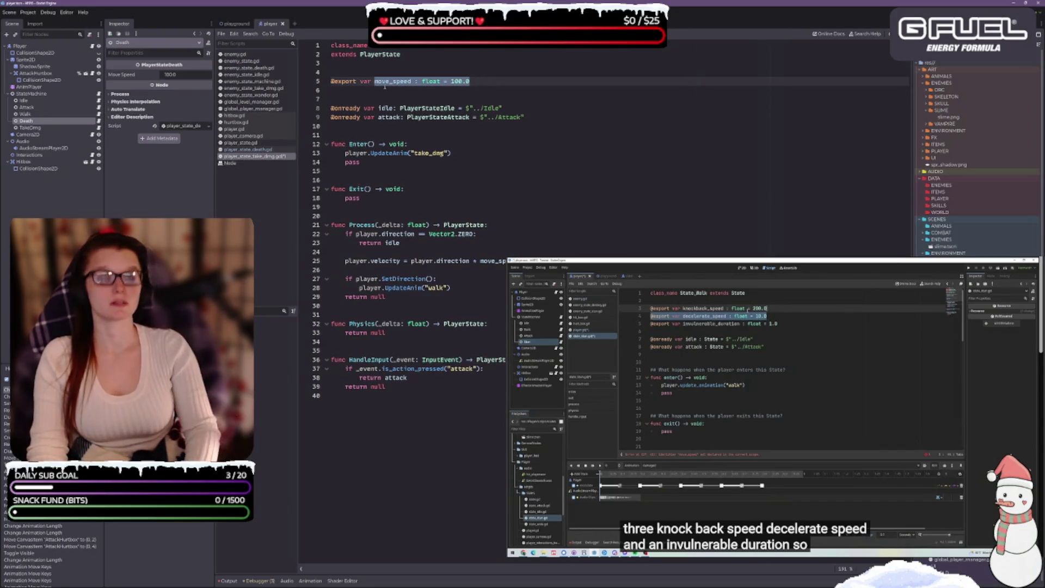
pyautogui.write('kno')
pyautogui.write('back_')
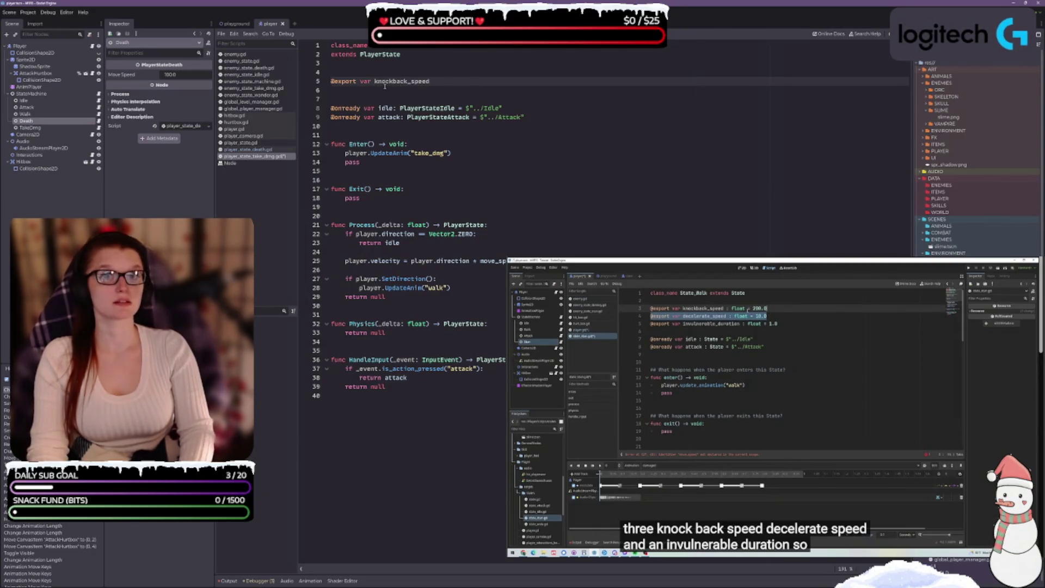
pyautogui.write(' = 200.0')
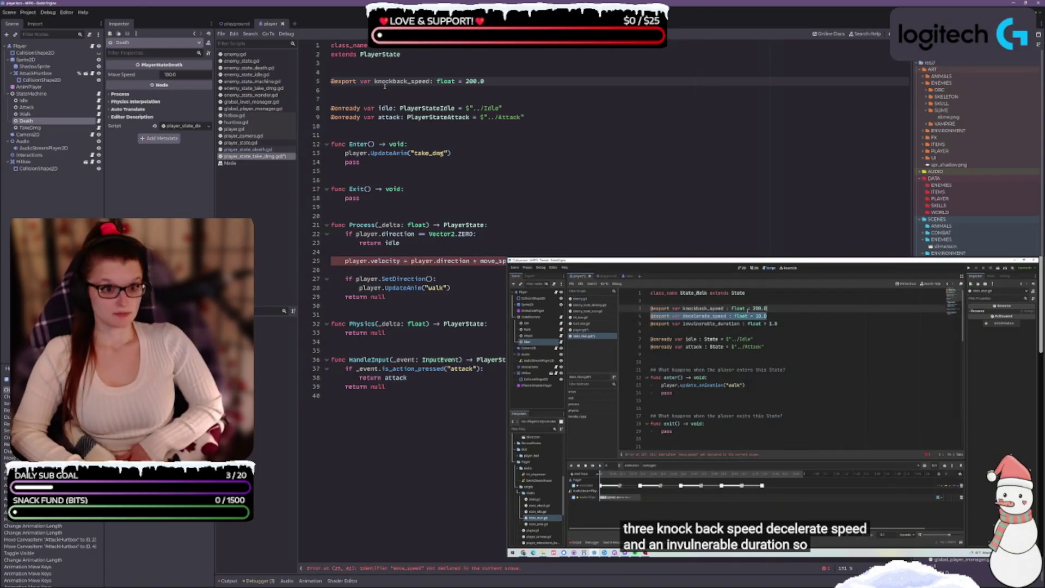
pyautogui.press('Return')
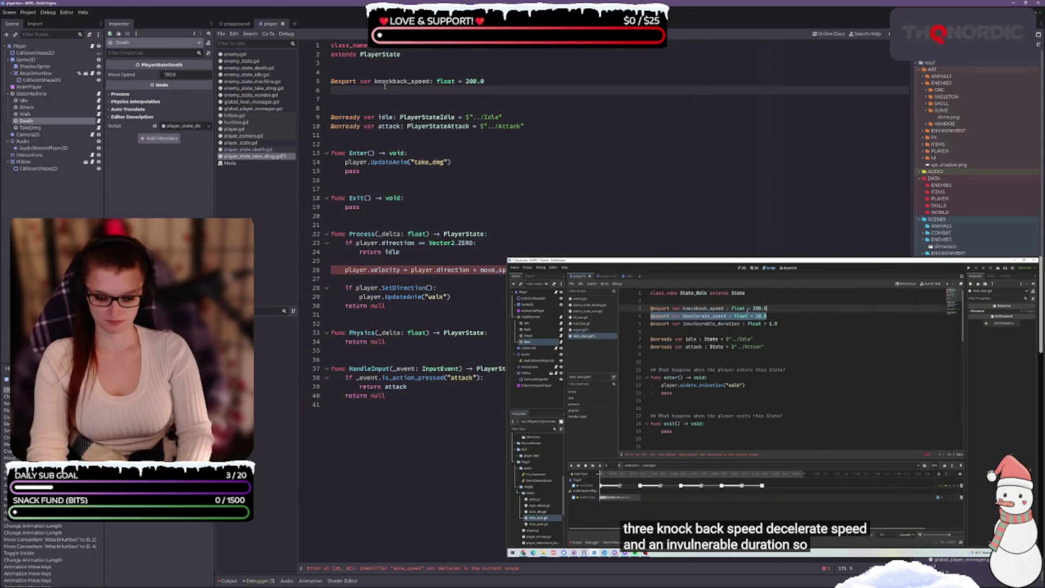
# Step: Add exported decelerate_speed 10.0 and invulnerable_duration 1.0, then save the script
pyautogui.write('export var')
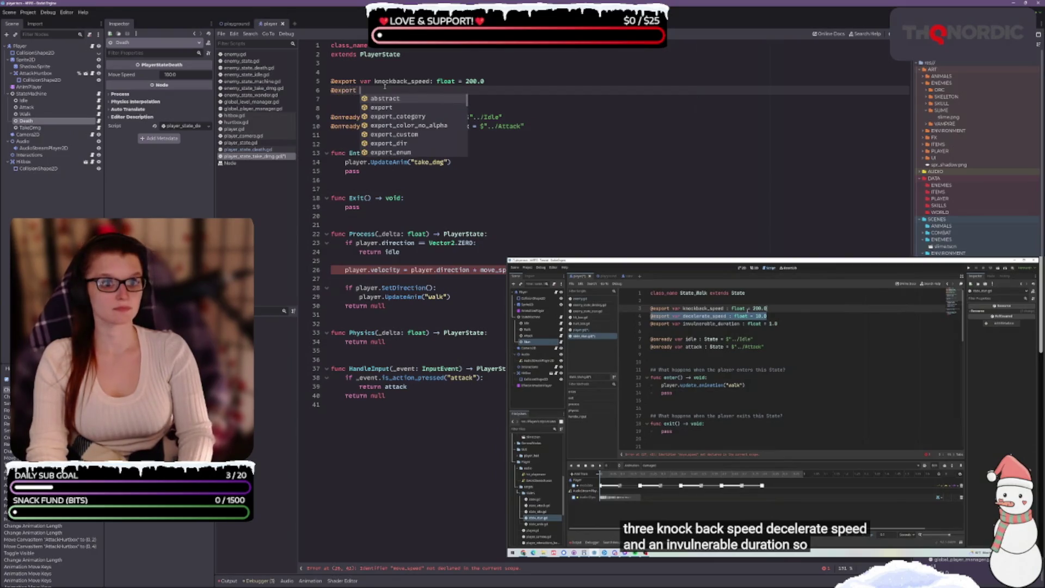
pyautogui.write(' d')
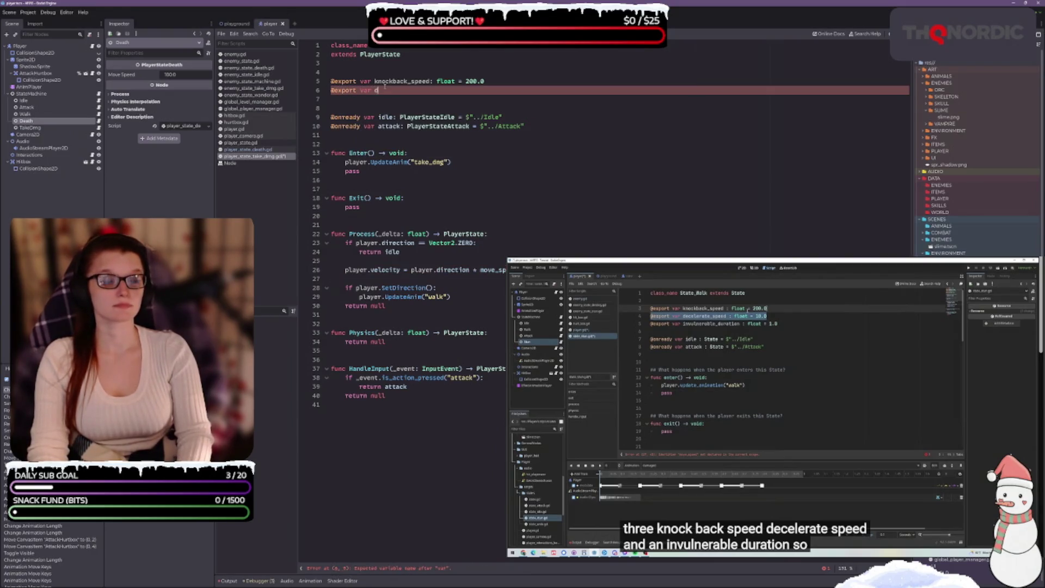
pyautogui.write('ecelerate_')
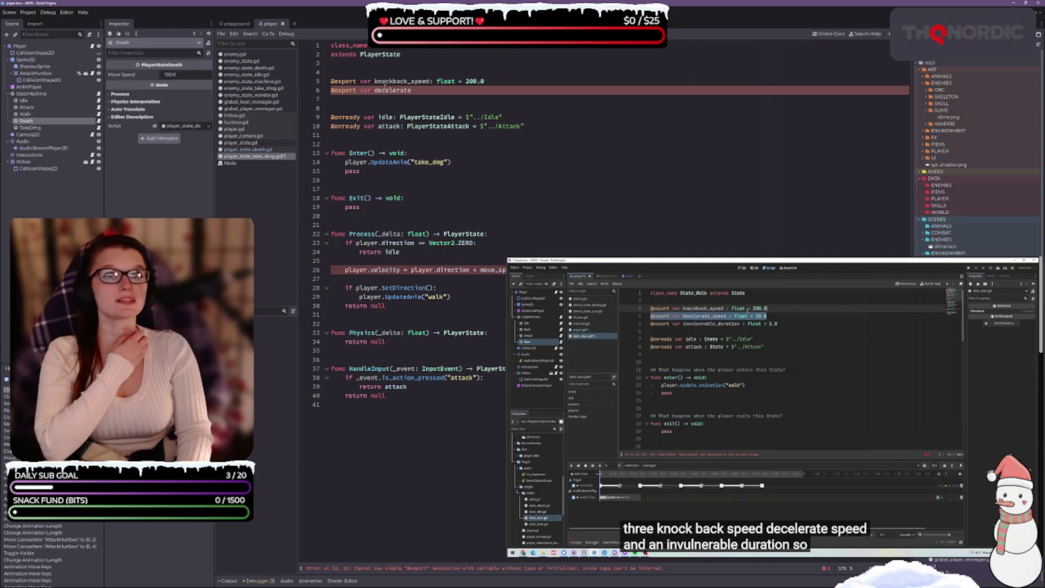
pyautogui.write('speed: fl')
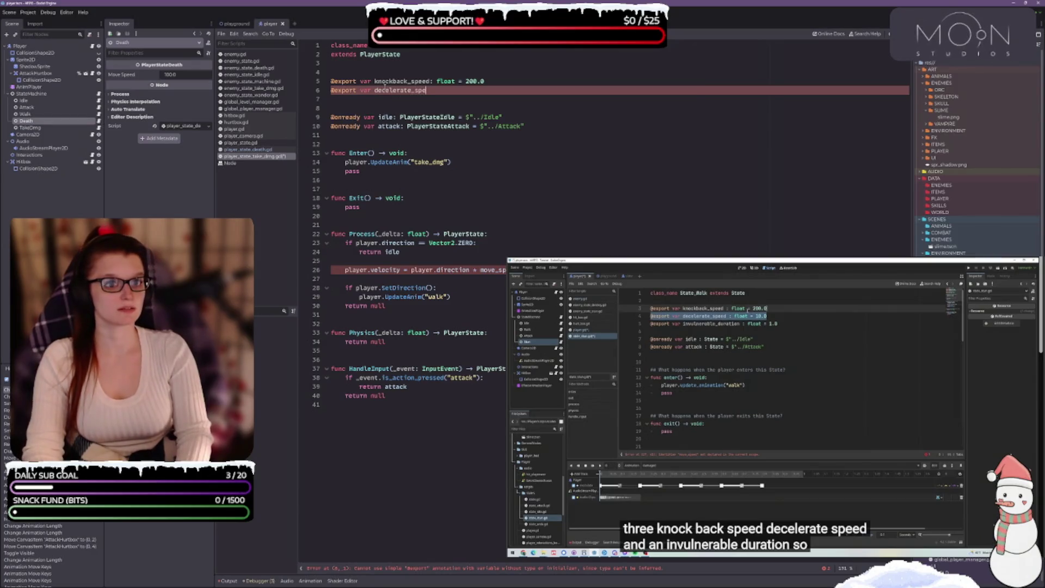
pyautogui.write('oat = 100')
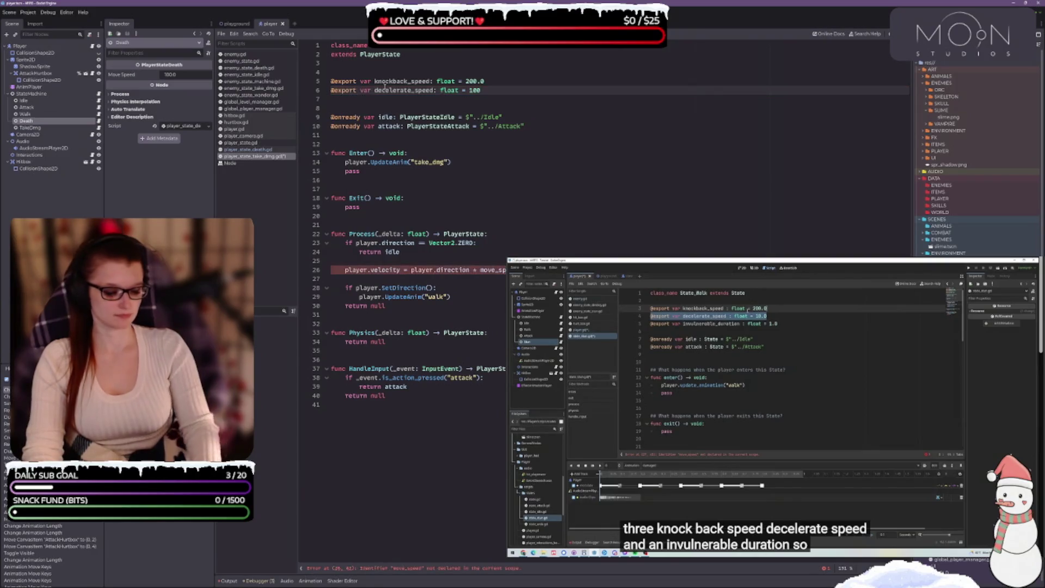
pyautogui.write('.0')
pyautogui.press('Return')
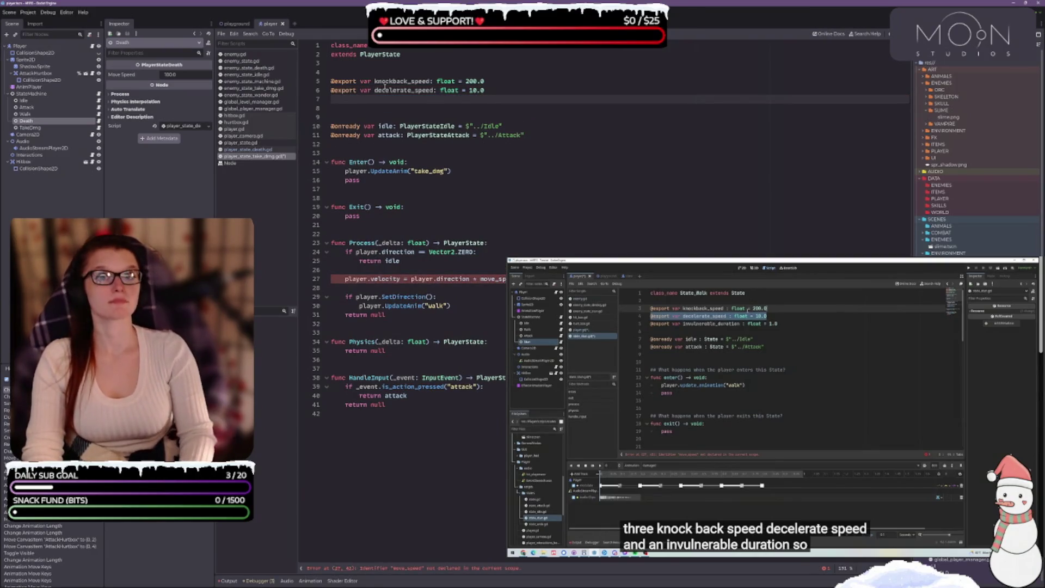
pyautogui.write('@export')
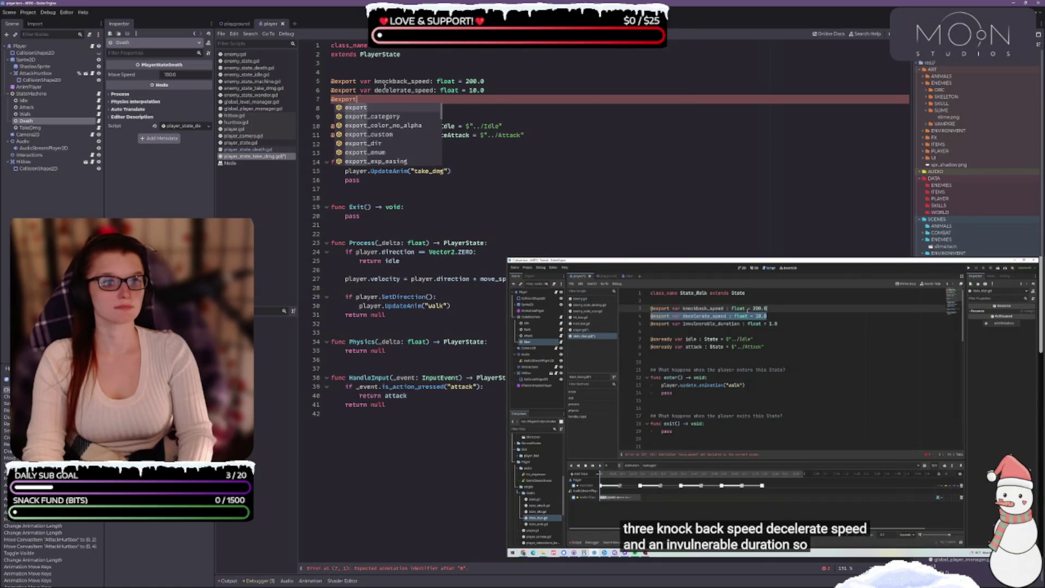
pyautogui.write(' var invulnerable_duration: float')
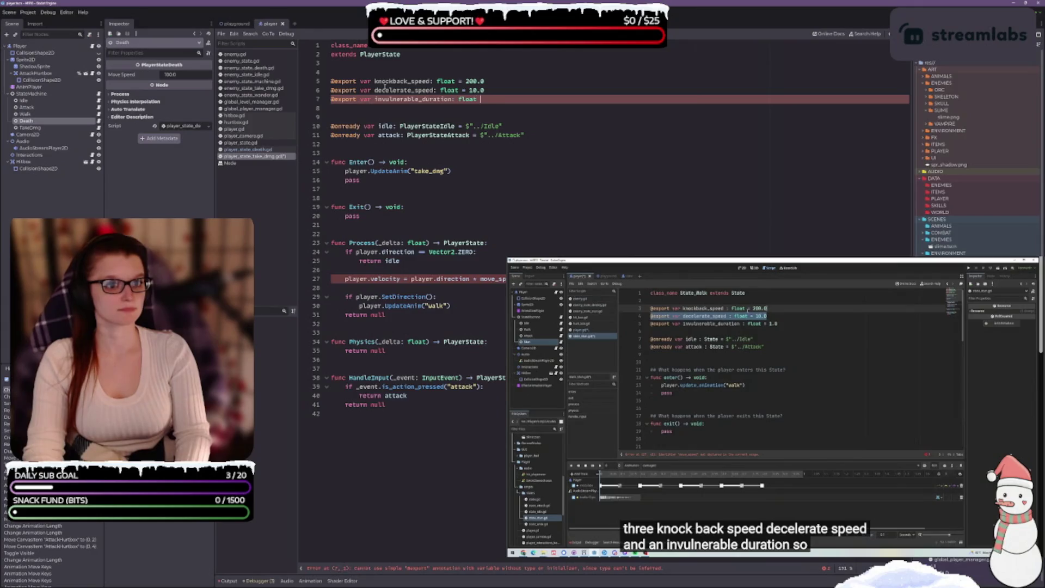
pyautogui.write('= ')
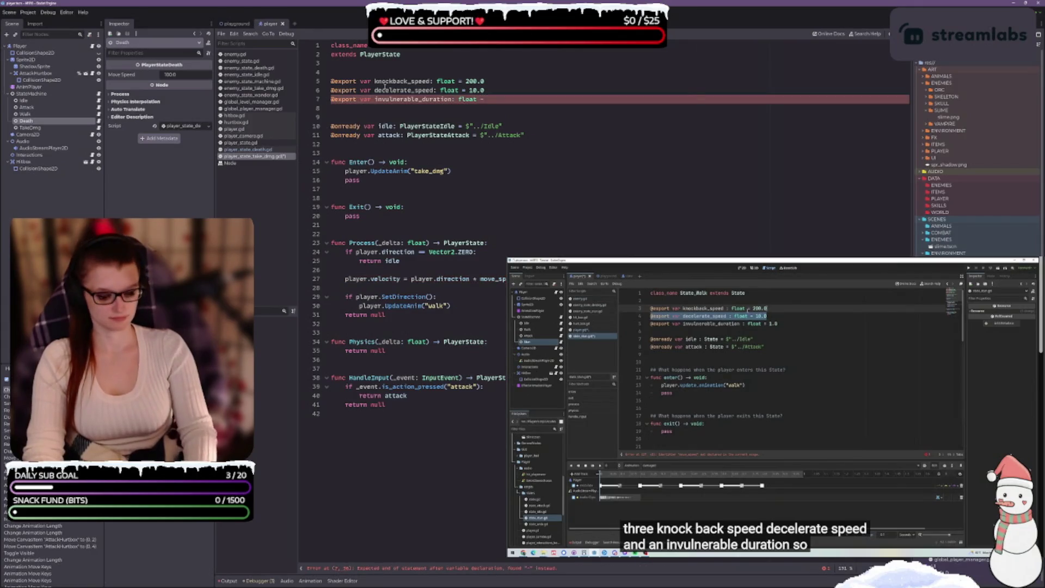
pyautogui.write('1.0')
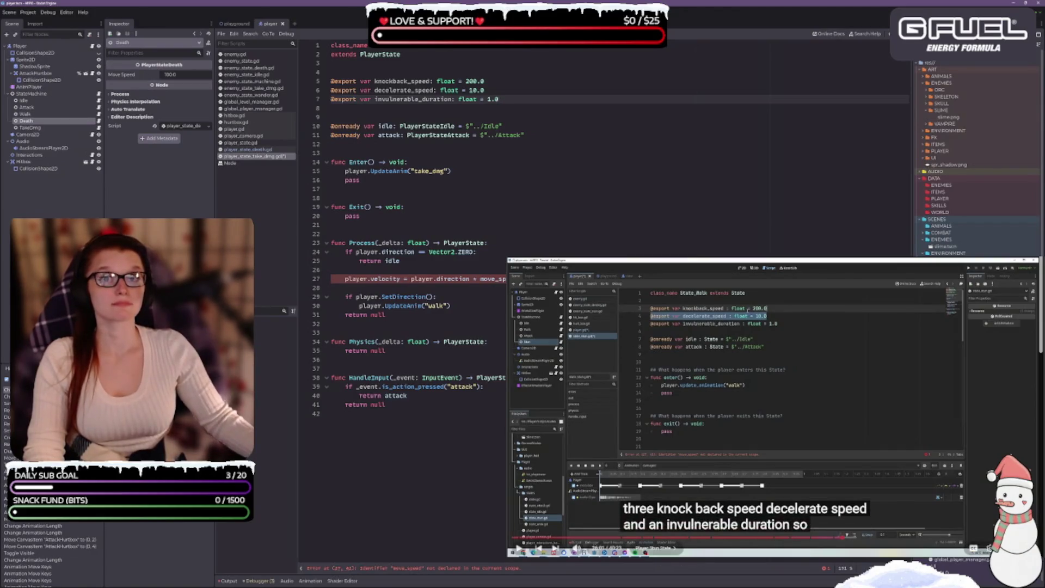
pyautogui.hotkey('ctrl', 's')
pyautogui.click(774, 408)
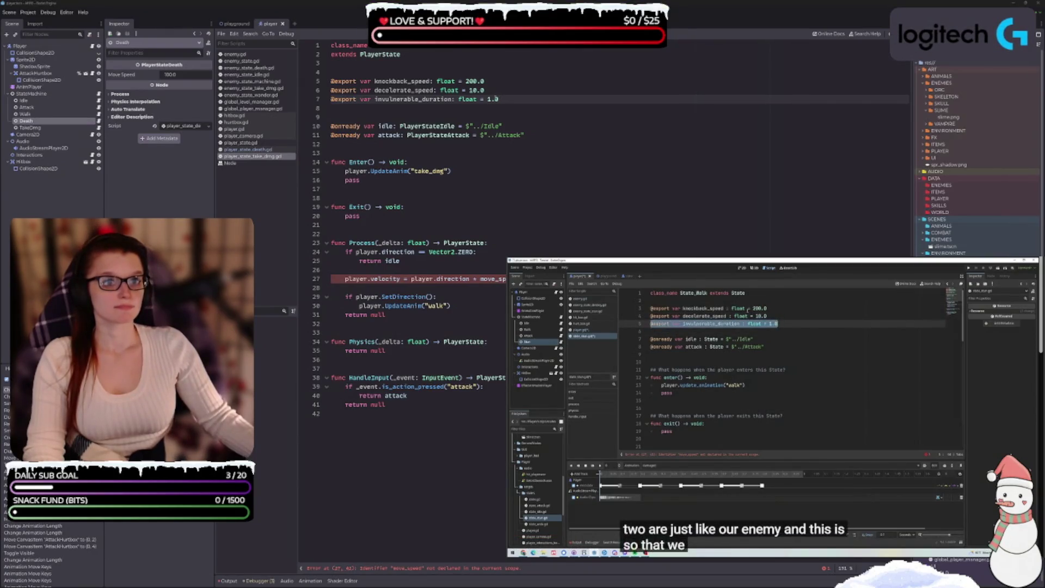
# Step: Declare a hurt_box variable of type HurtBox, checking enemy.gd's naming for reference
pyautogui.moveTo(441, 90)
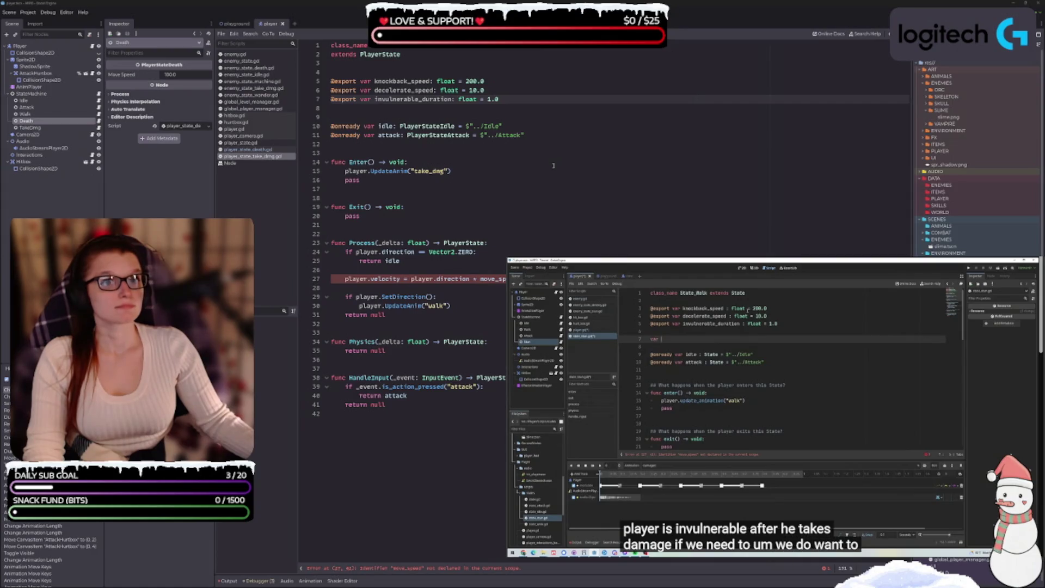
pyautogui.click(366, 108)
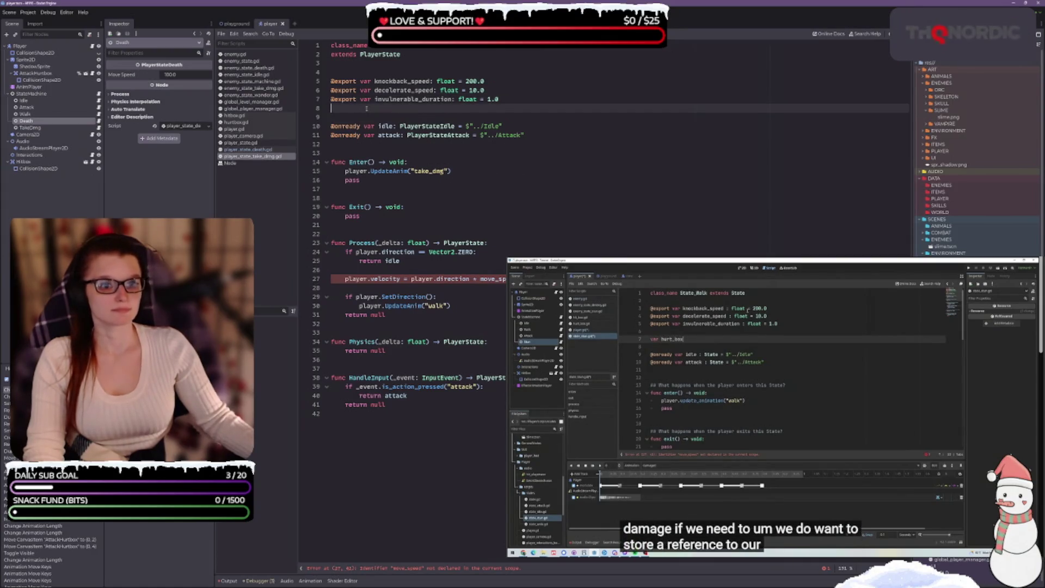
pyautogui.press('Return')
pyautogui.write('var')
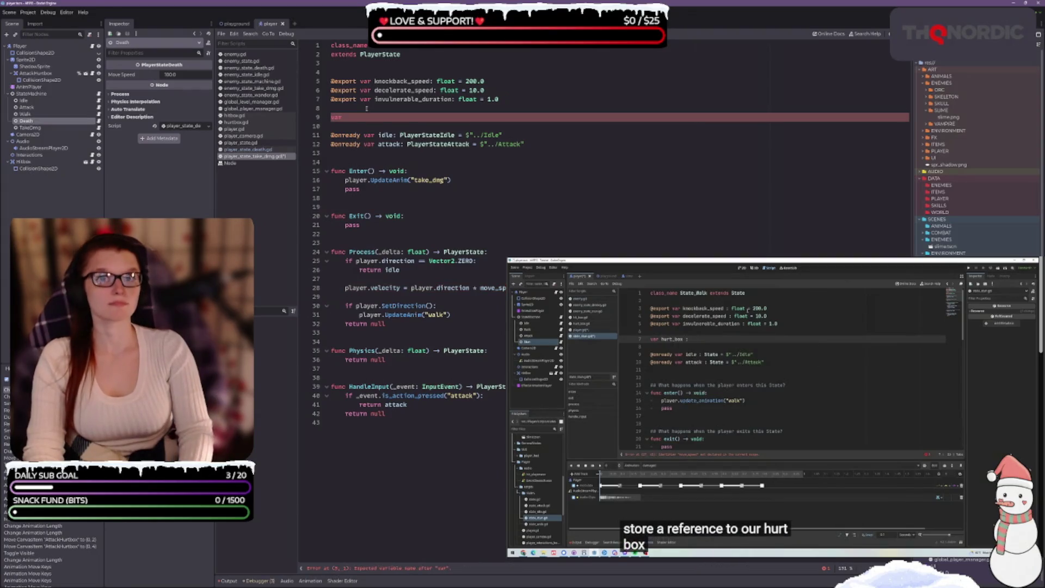
pyautogui.write(' hurt')
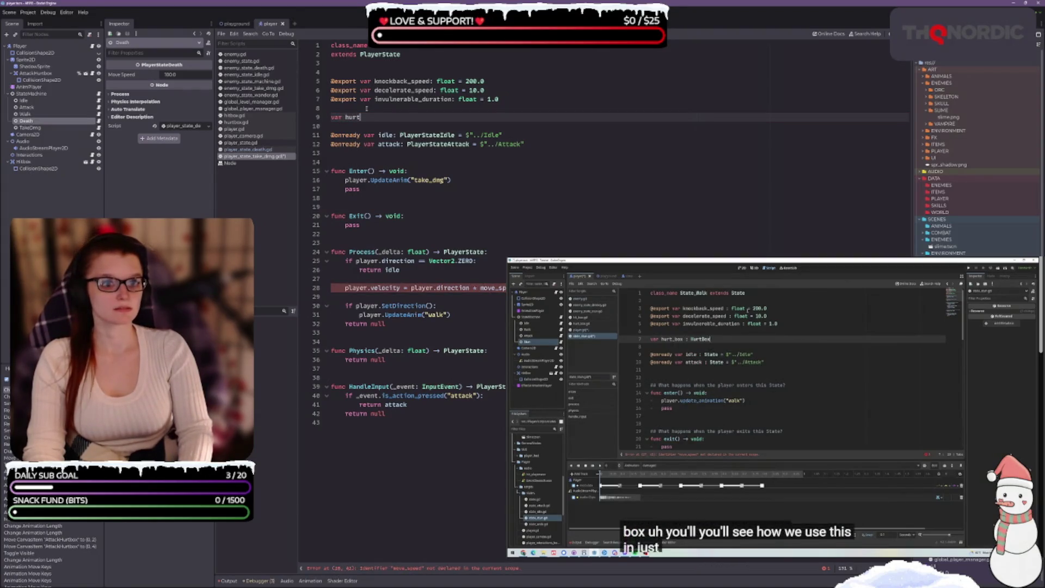
pyautogui.write('_box')
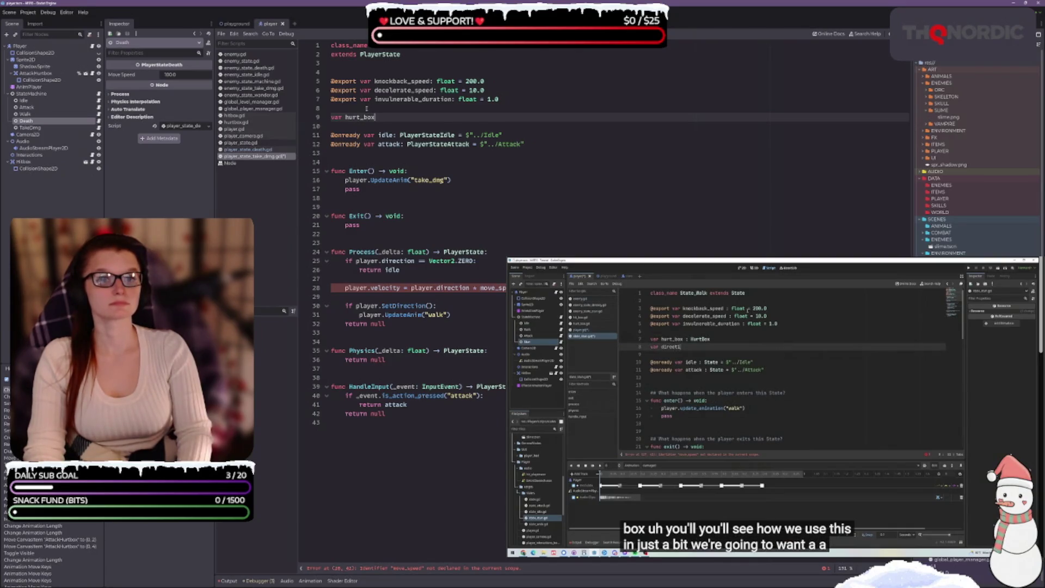
pyautogui.write(': H')
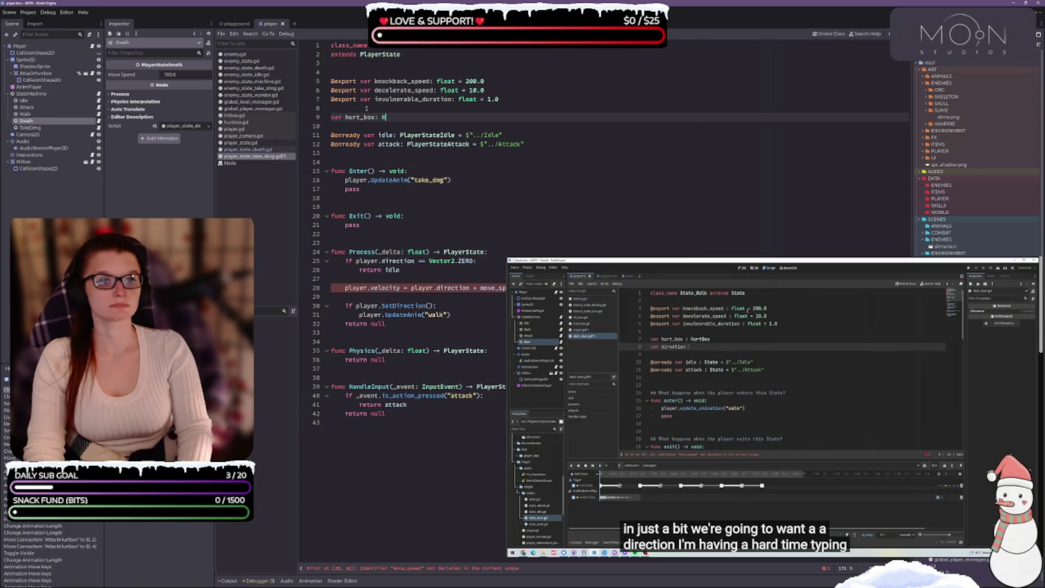
pyautogui.write('urt')
pyautogui.press('Return')
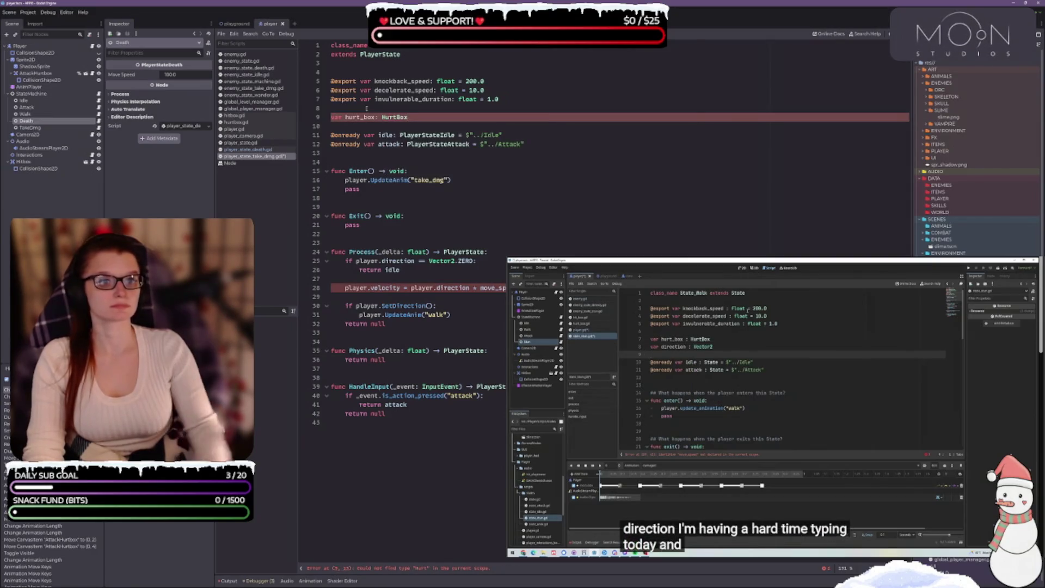
pyautogui.click(786, 305)
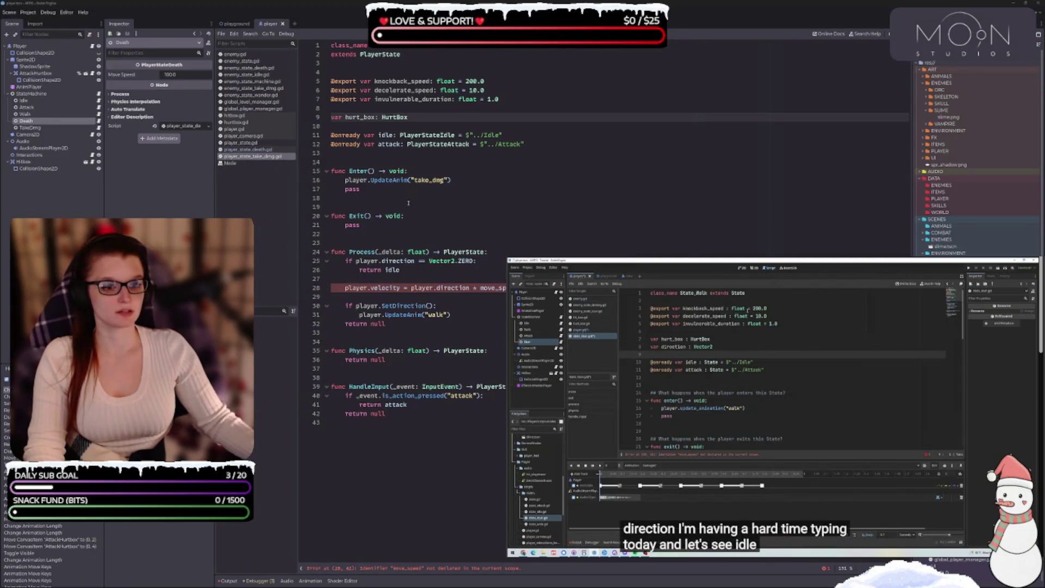
pyautogui.click(257, 56)
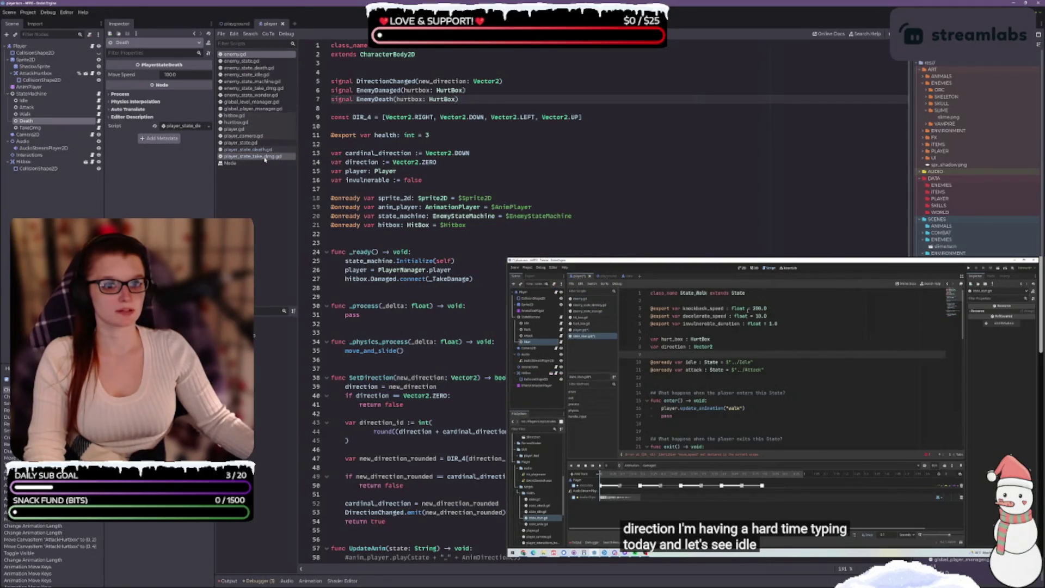
pyautogui.click(265, 156)
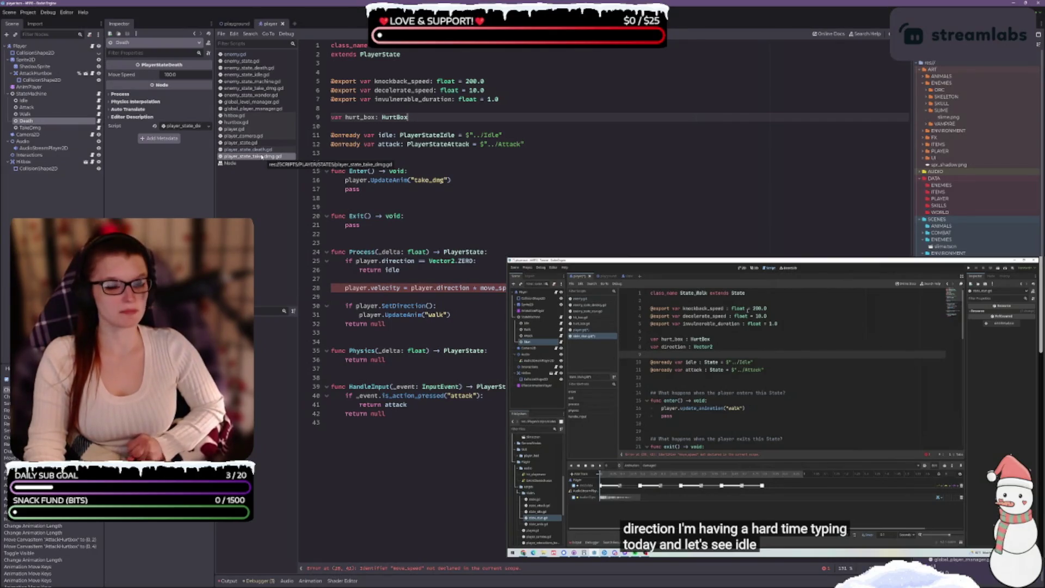
# Step: Rename the variable to hurtbox and add var direction: Vector2 below it
pyautogui.click(364, 117)
pyautogui.press('BackSpace')
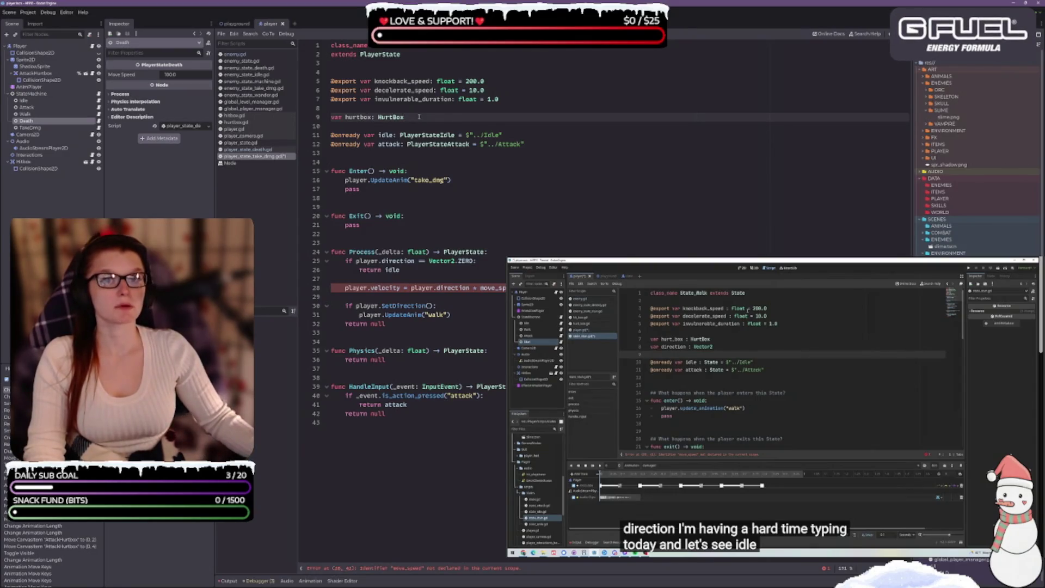
pyautogui.press('End')
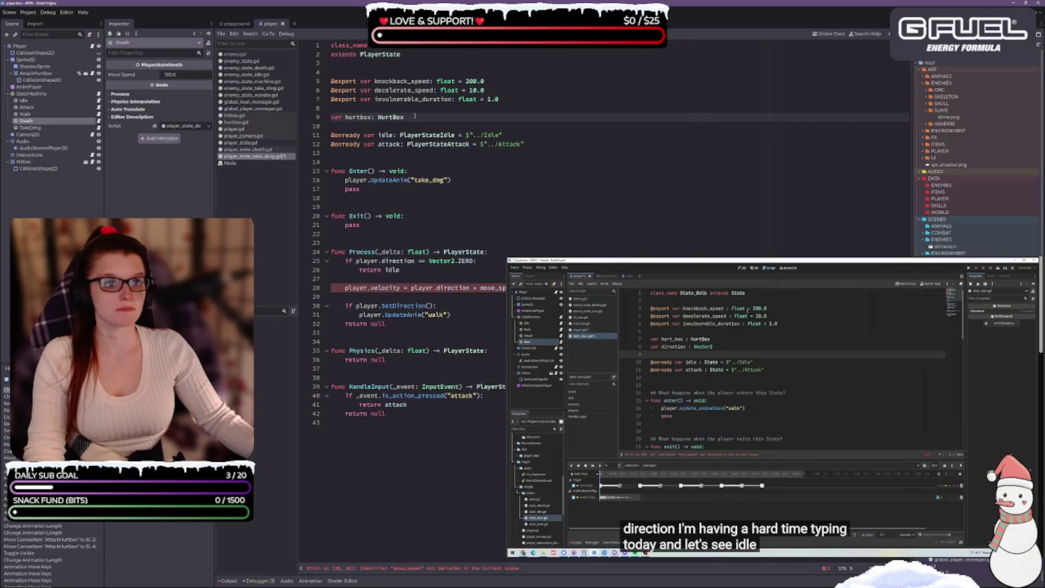
pyautogui.press('Return')
pyautogui.write('vardir')
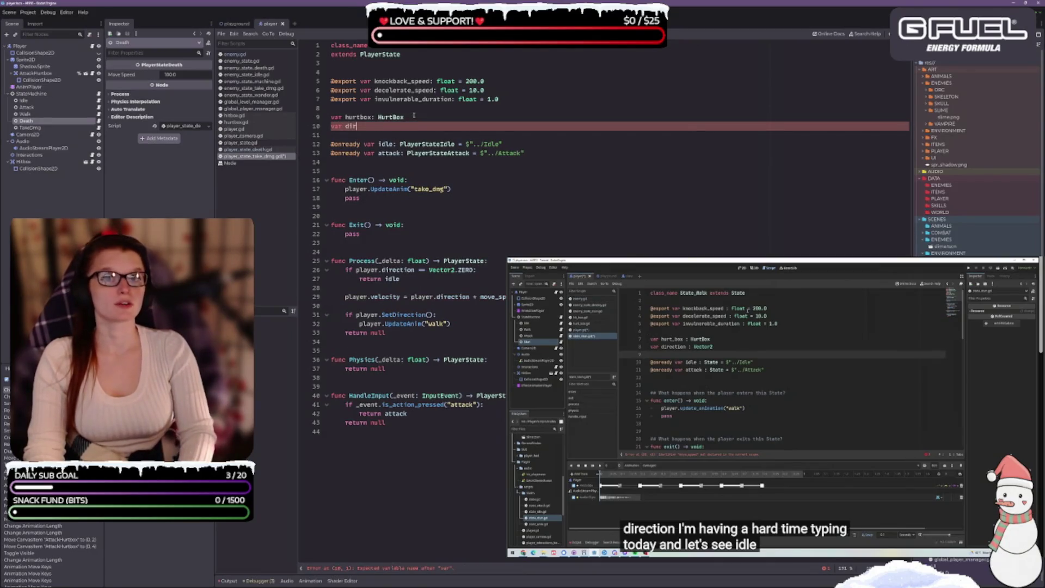
pyautogui.write(':')
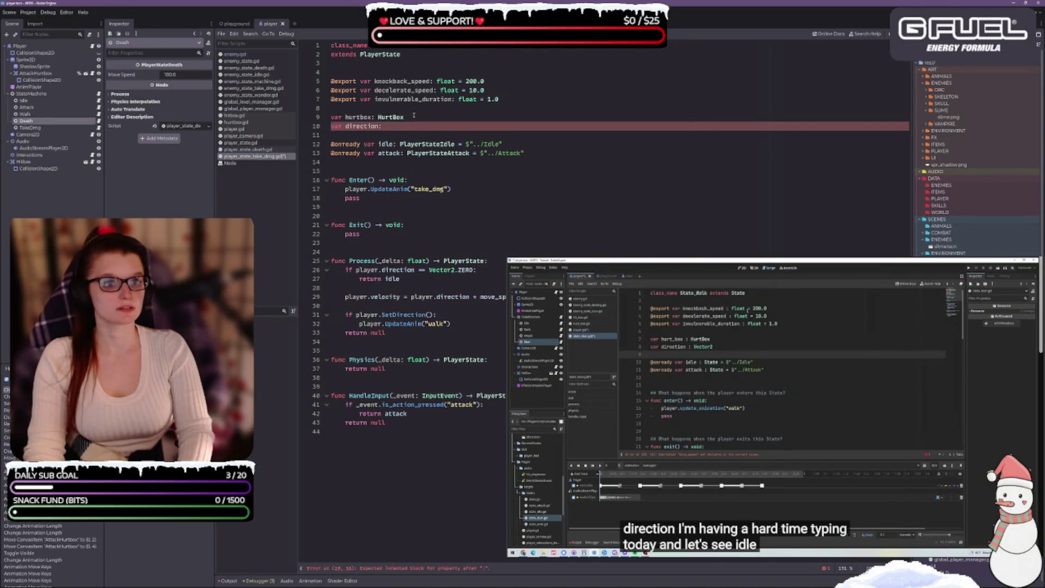
pyautogui.write('t')
pyautogui.press('Return')
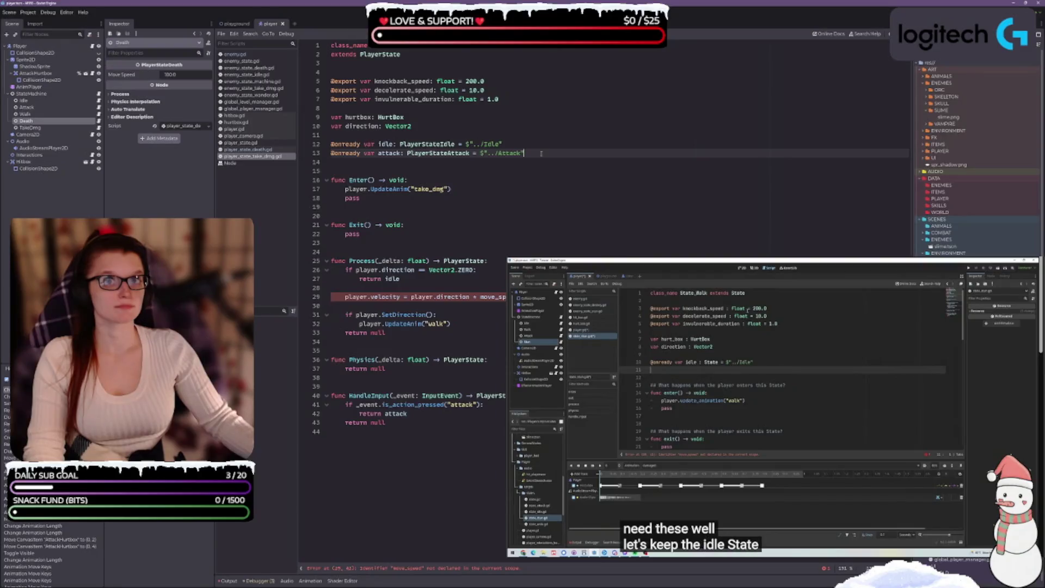
pyautogui.moveTo(542, 154); pyautogui.dragTo(333, 154)
pyautogui.click(358, 157)
pyautogui.hotkey('shift', 'Up')
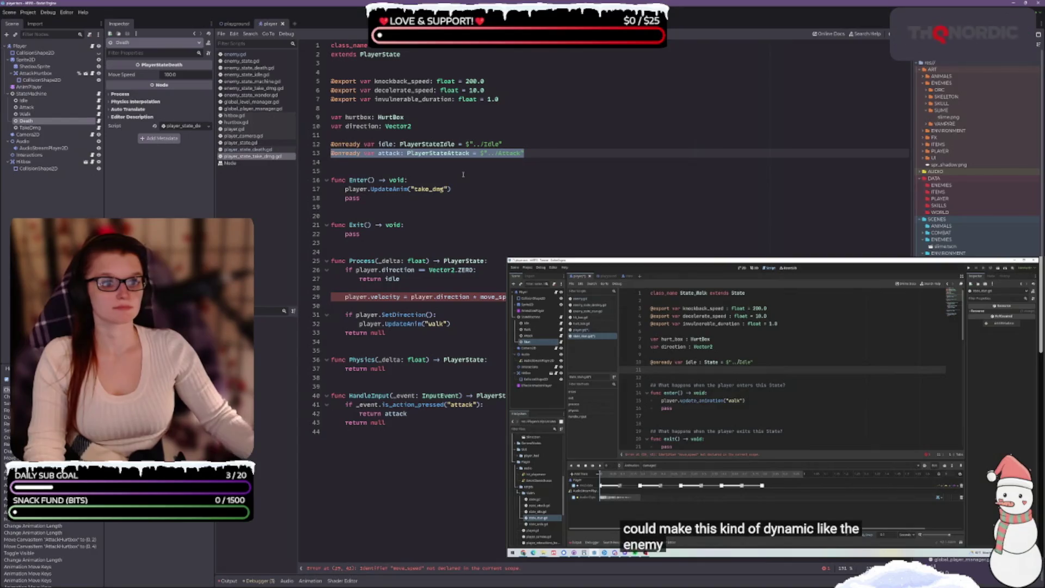
pyautogui.hotkey('ctrl', 'x')
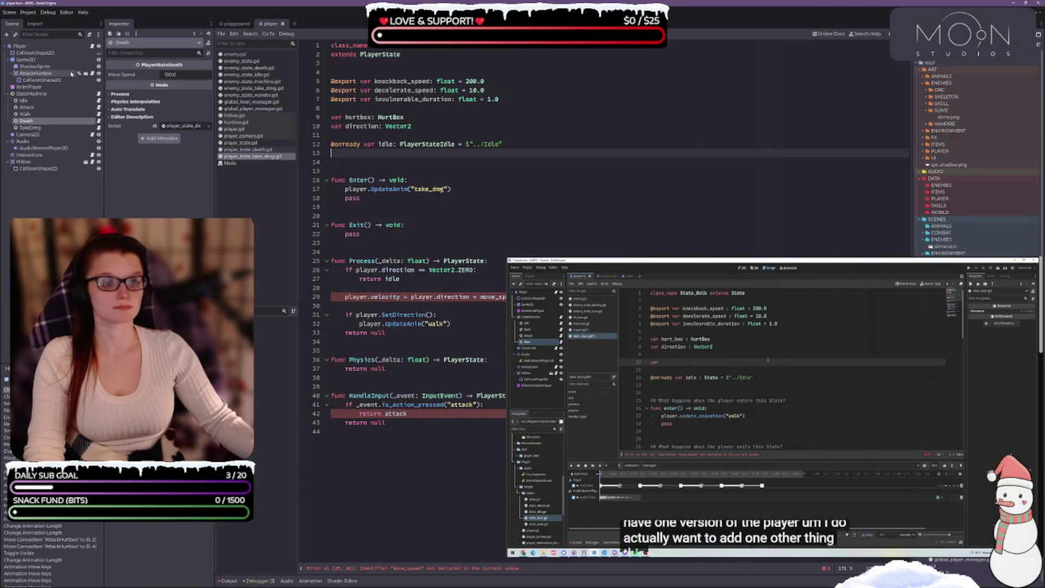
# Step: Add var next_state: PlayerState = null below direction and save the script
pyautogui.click(463, 127)
pyautogui.press('Return')
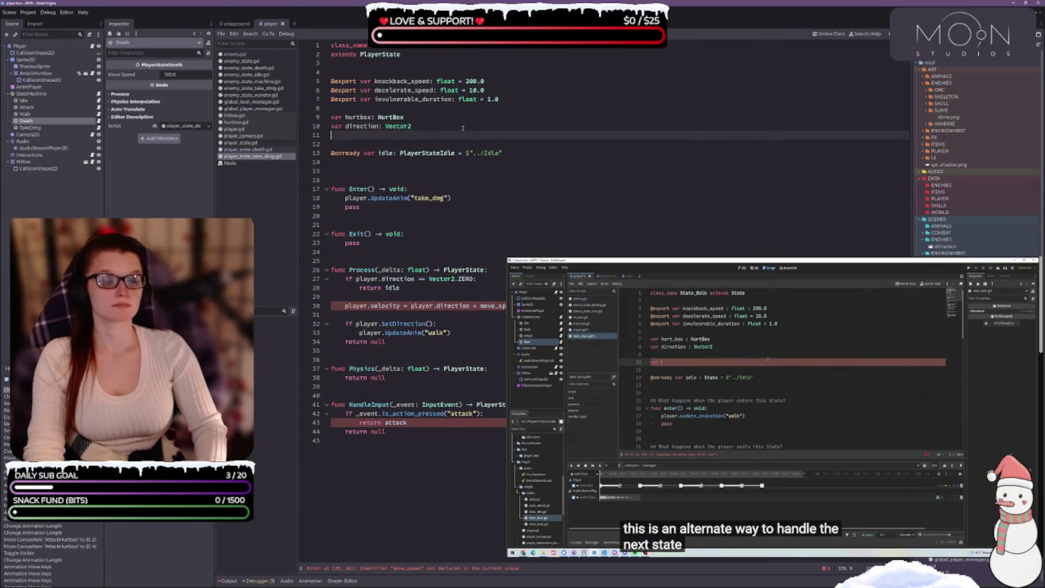
pyautogui.press('Return')
pyautogui.write('var')
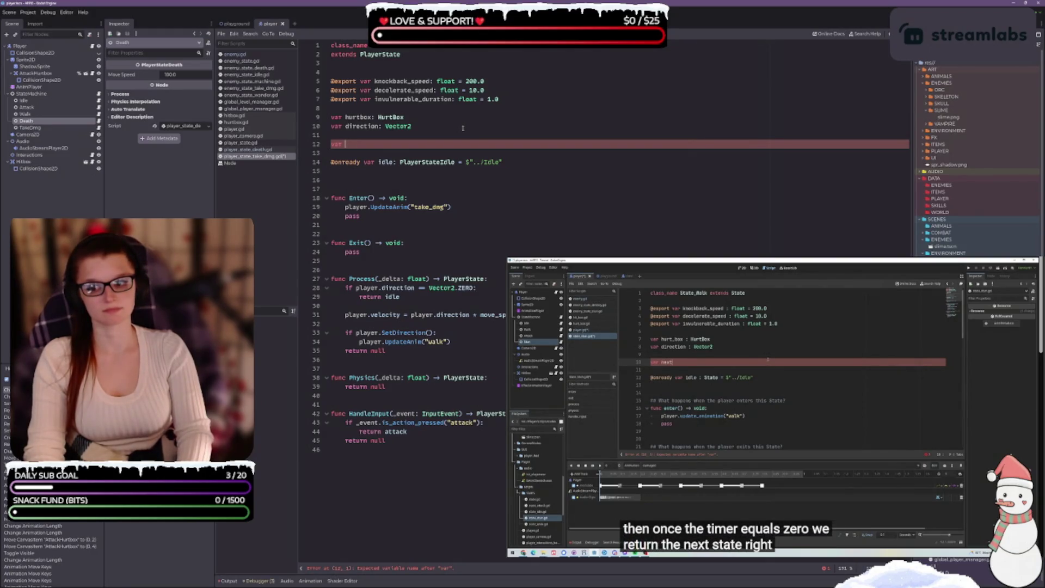
pyautogui.write('nex')
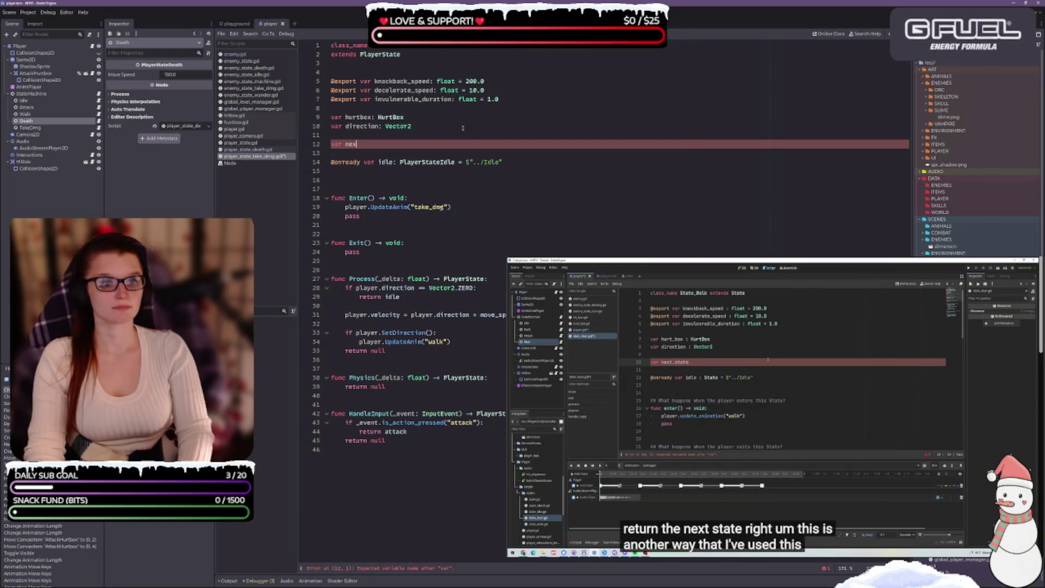
pyautogui.write('t')
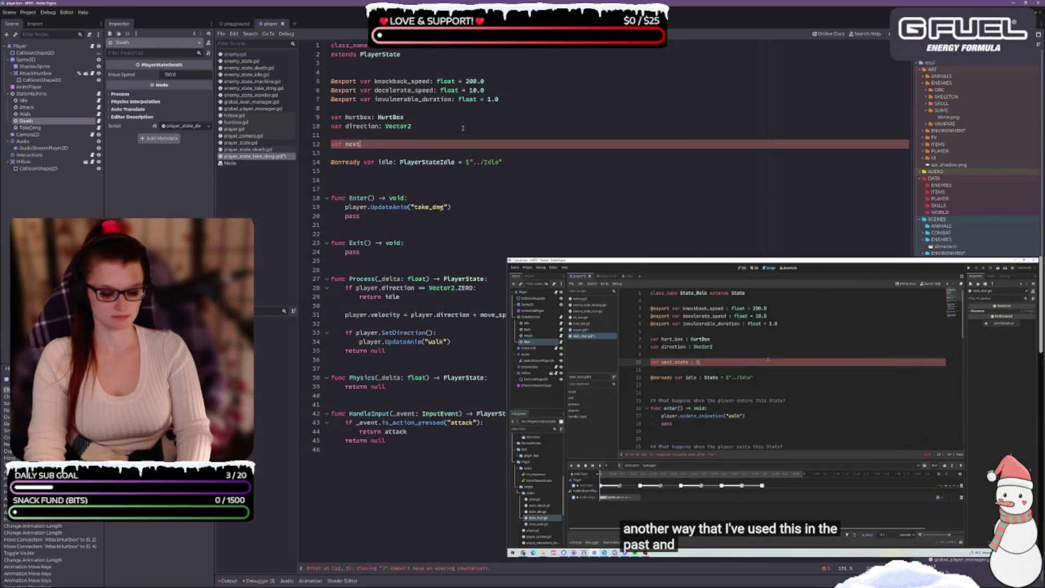
pyautogui.write('_state:')
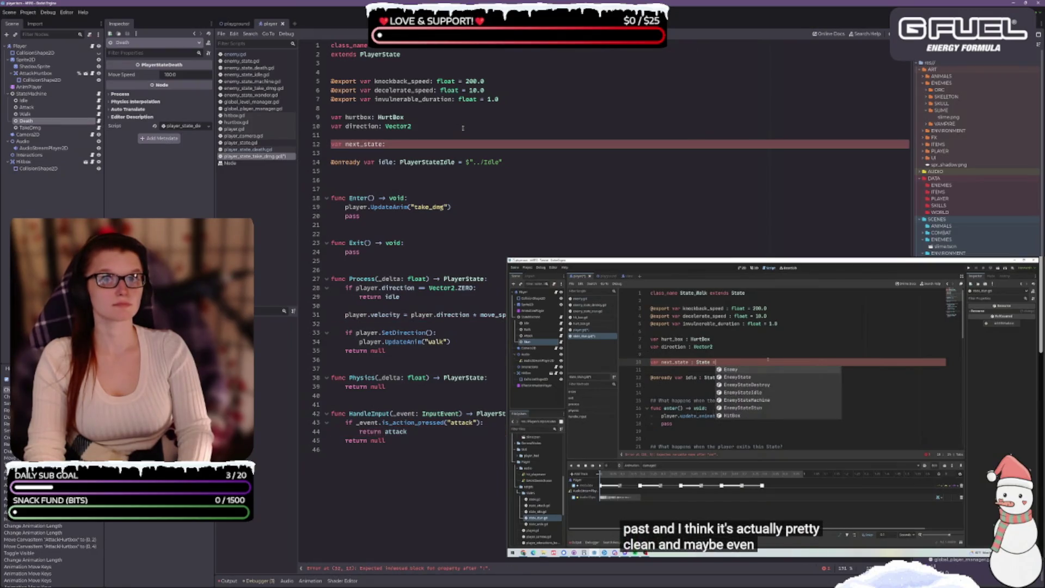
pyautogui.write(' State')
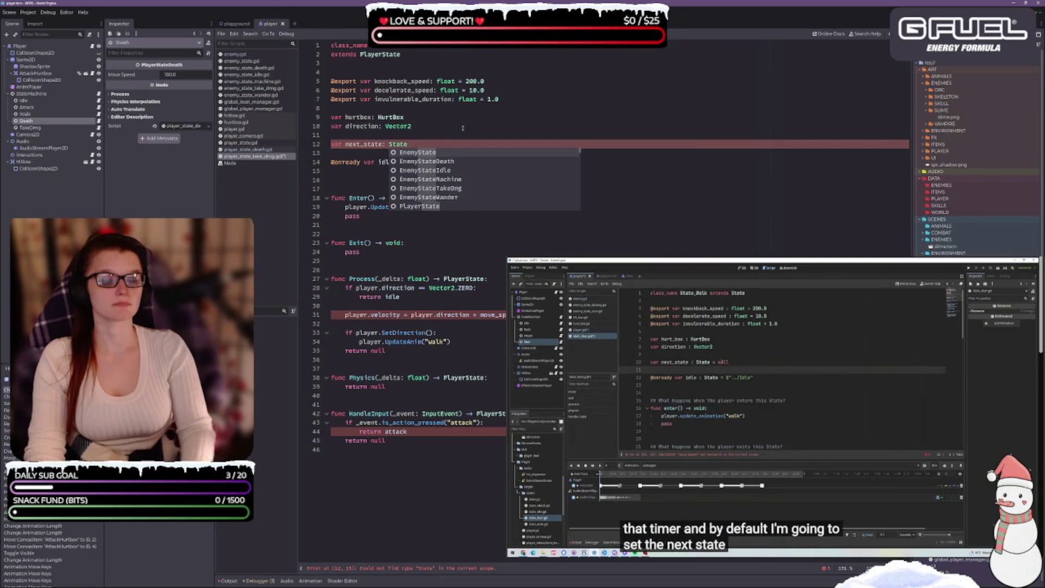
pyautogui.press('Down')
pyautogui.press('Down')
pyautogui.press('Down')
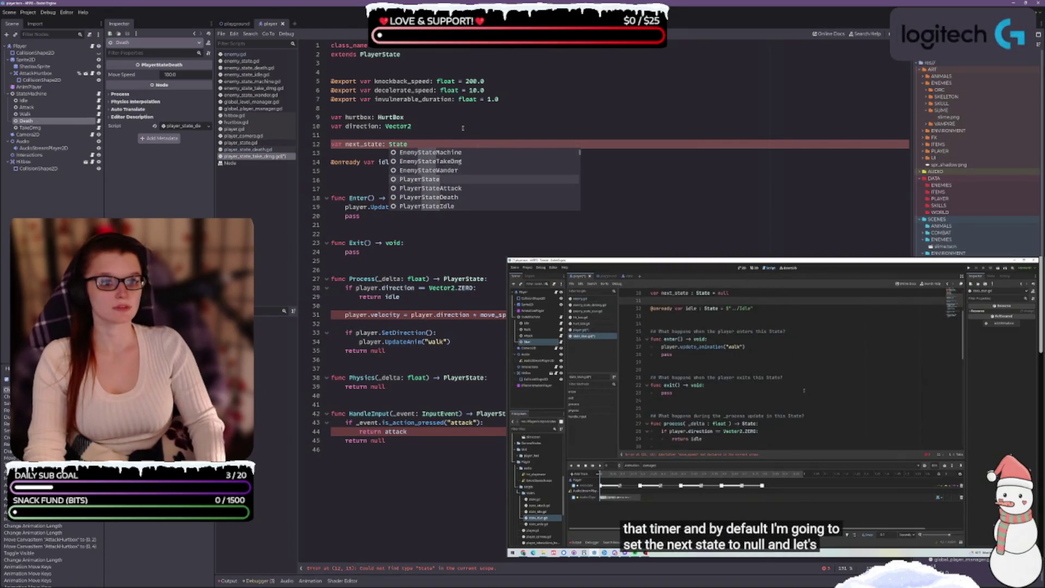
pyautogui.press('Return')
pyautogui.write('= null')
pyautogui.hotkey('ctrl', 's')
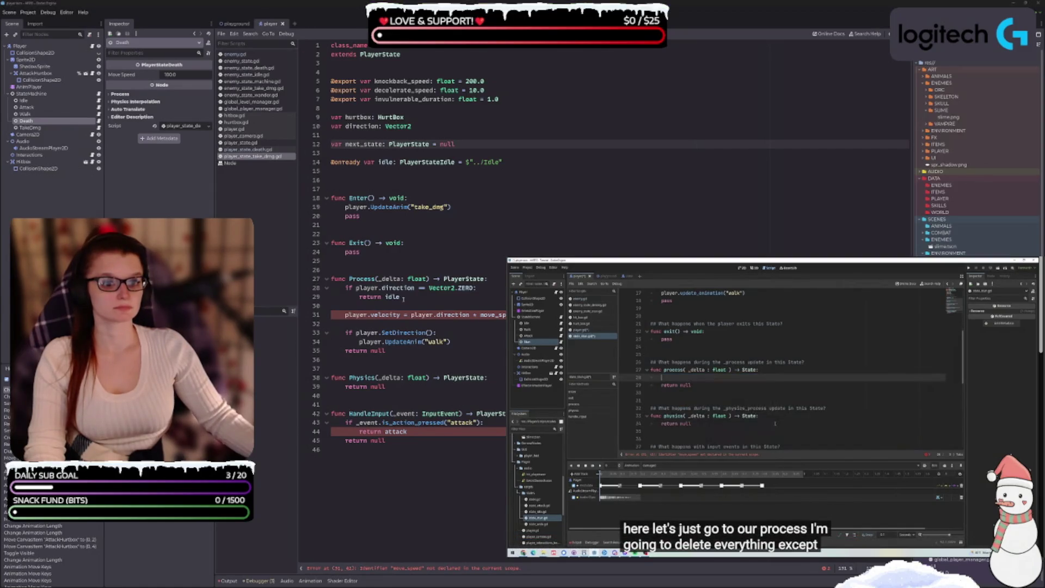
pyautogui.click(386, 351)
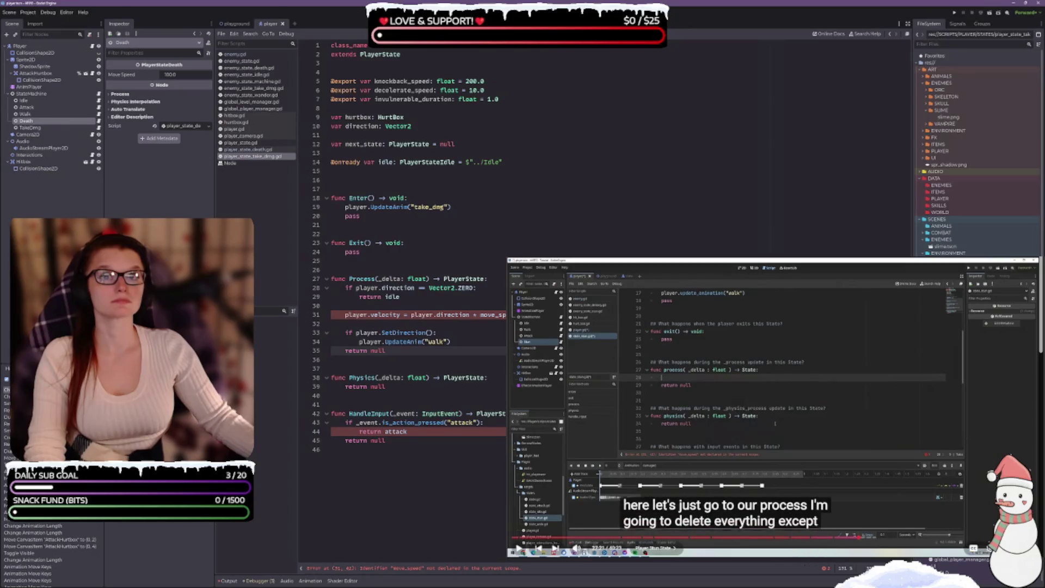
# Step: Make Process return next_state, save, and delete the leftover return null
pyautogui.moveTo(451, 342)
pyautogui.mouseDown()
pyautogui.moveTo(397, 333)
pyautogui.moveTo(375, 297)
pyautogui.moveTo(346, 287)
pyautogui.mouseUp()
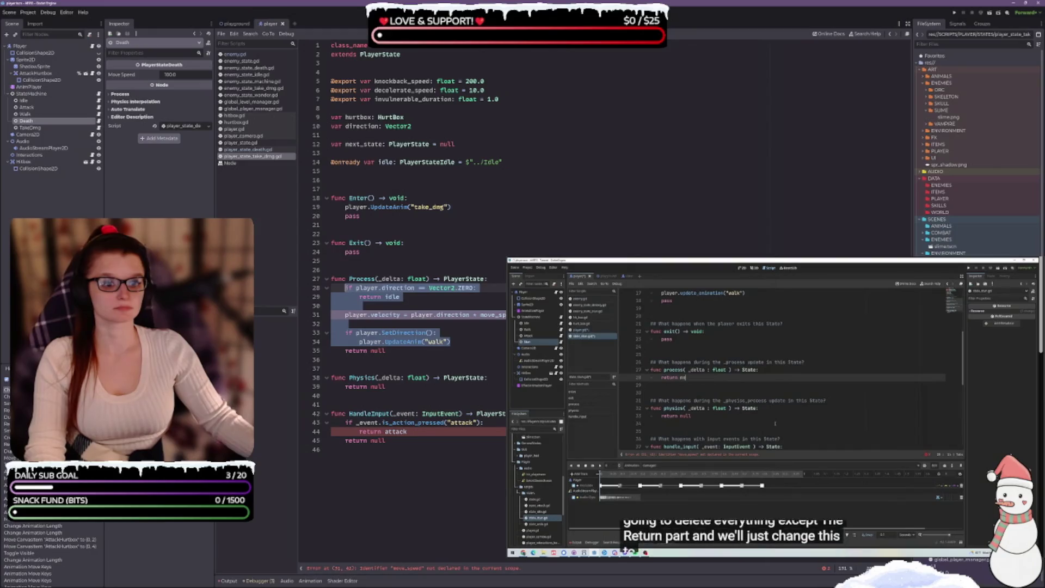
pyautogui.write('retur')
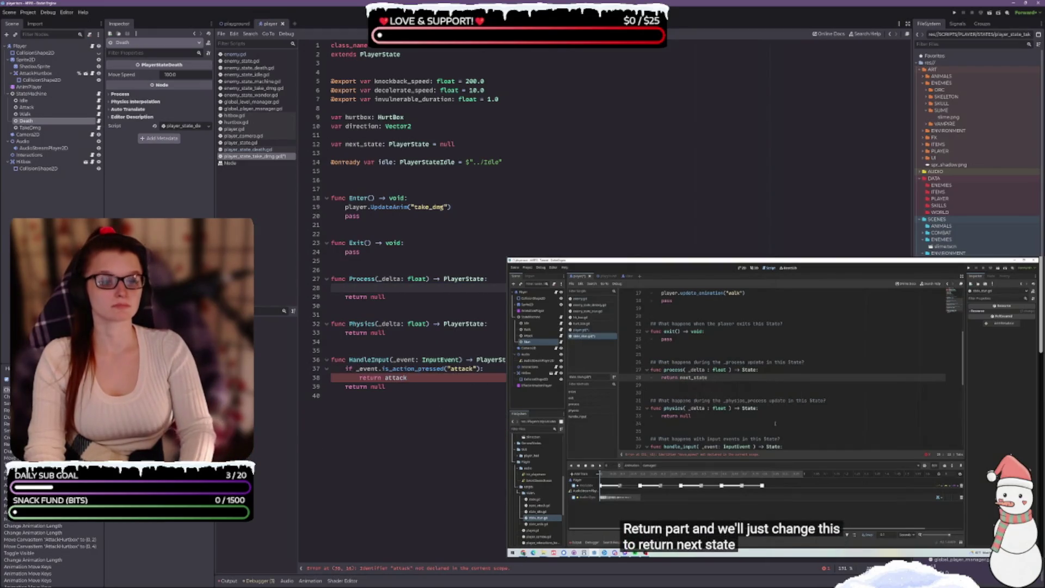
pyautogui.write('n next_state')
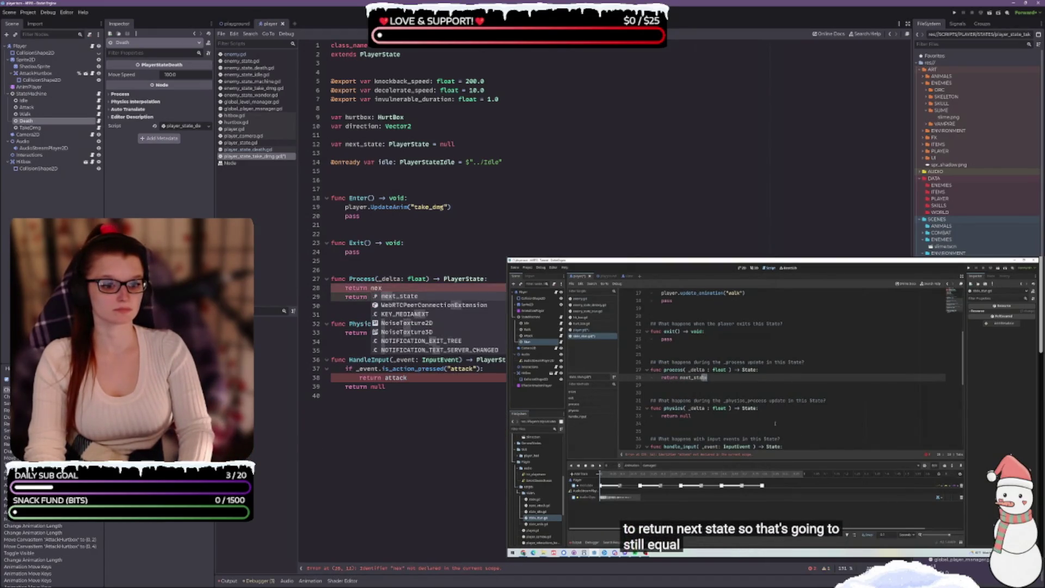
pyautogui.hotkey('ctrl', 's')
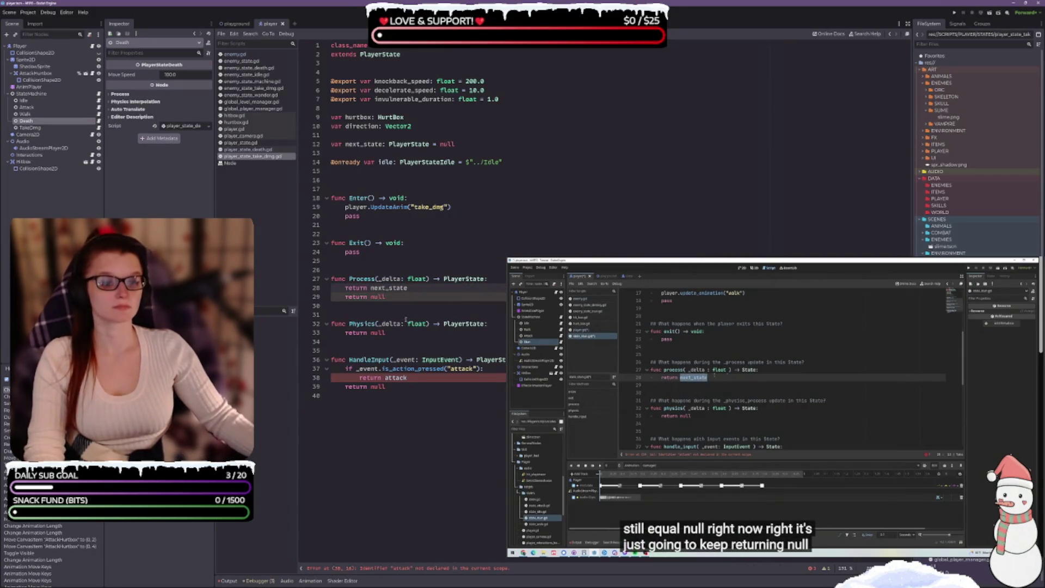
pyautogui.moveTo(386, 296); pyautogui.dragTo(346, 296)
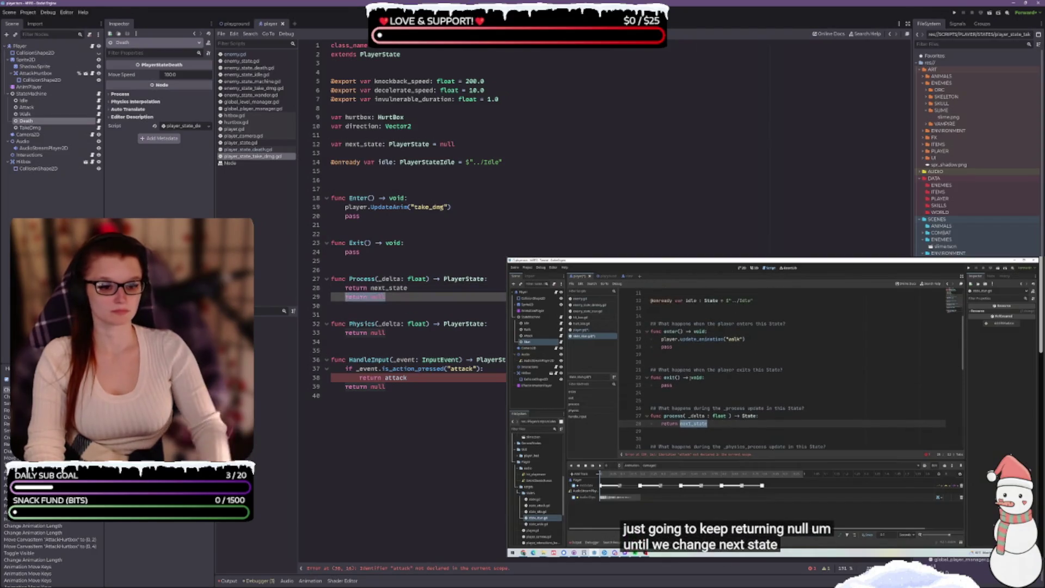
pyautogui.press('BackSpace')
pyautogui.press('BackSpace')
pyautogui.press('BackSpace')
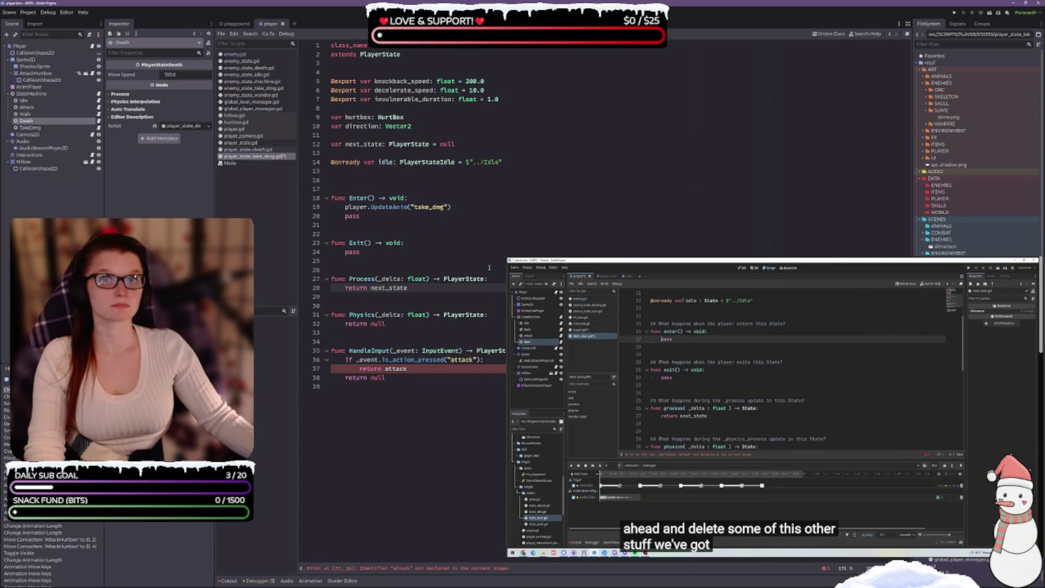
# Step: Remove the take_dmg UpdateAnim call from Enter and the attack check from HandleInput
pyautogui.moveTo(444, 206); pyautogui.dragTo(345, 207)
pyautogui.press('BackSpace')
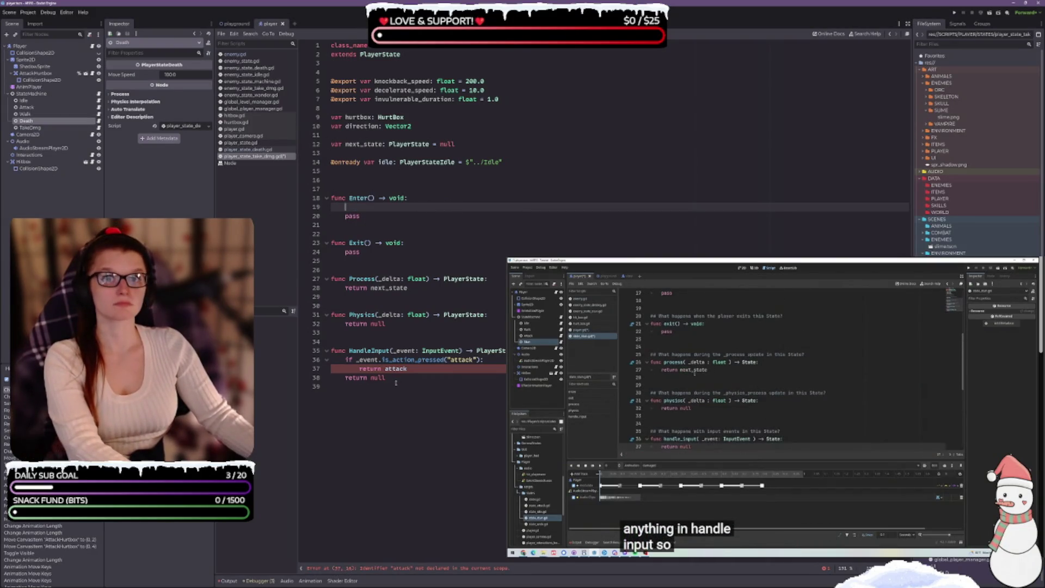
pyautogui.moveTo(407, 369); pyautogui.dragTo(341, 360)
pyautogui.press('BackSpace')
pyautogui.press('BackSpace')
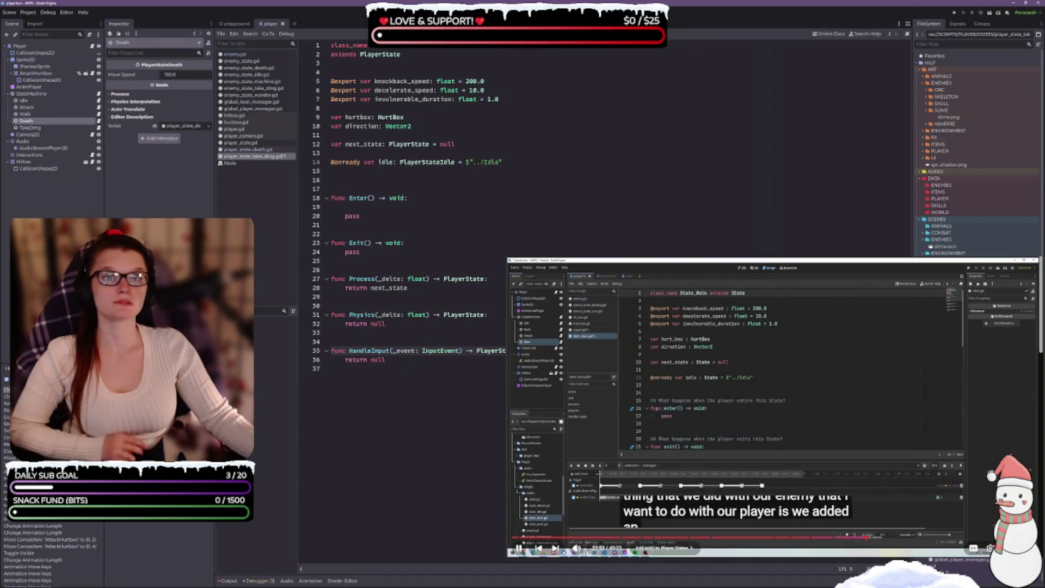
pyautogui.click(371, 208)
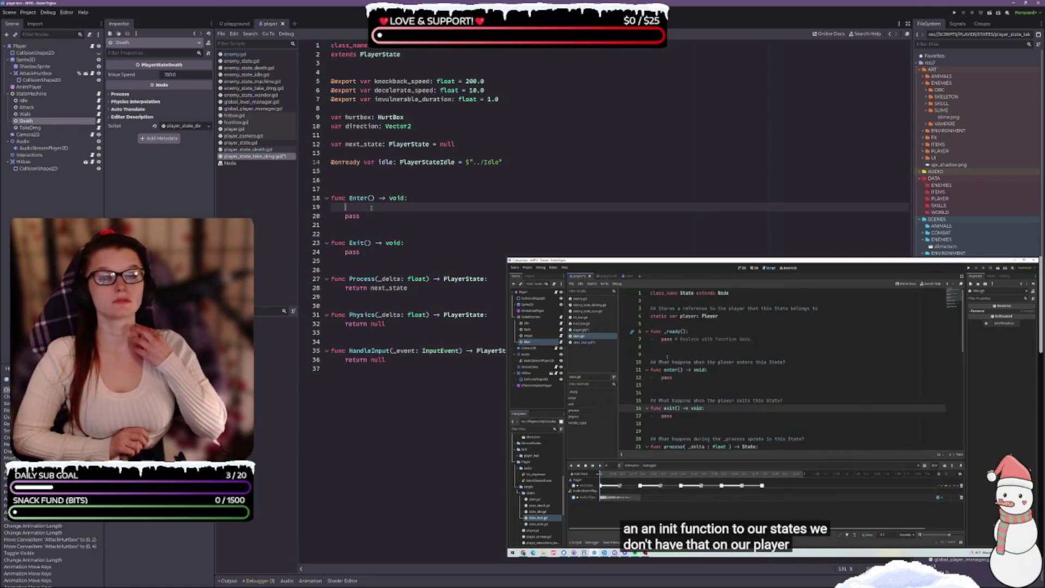
pyautogui.click(742, 381)
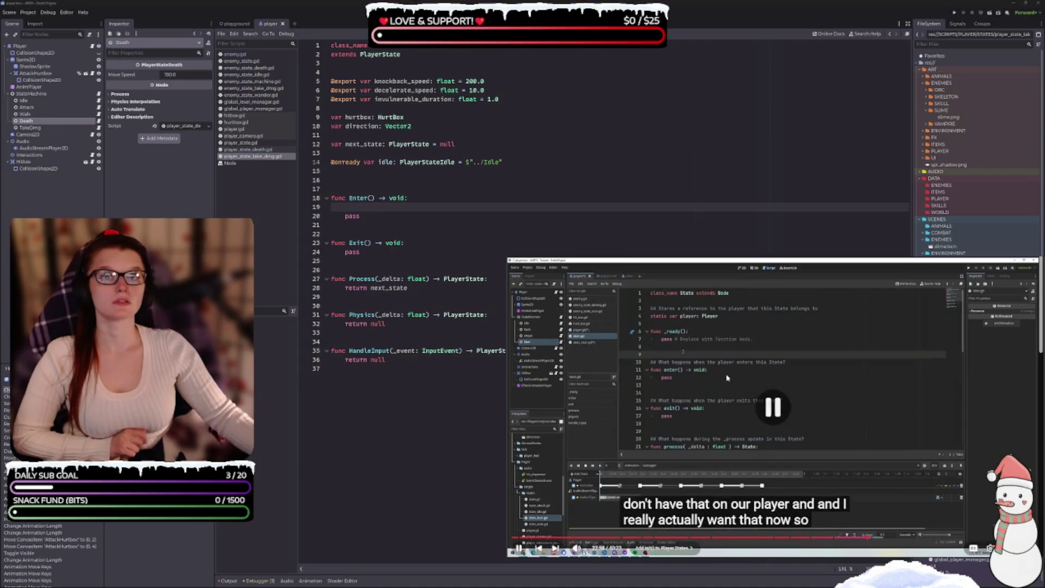
pyautogui.click(757, 388)
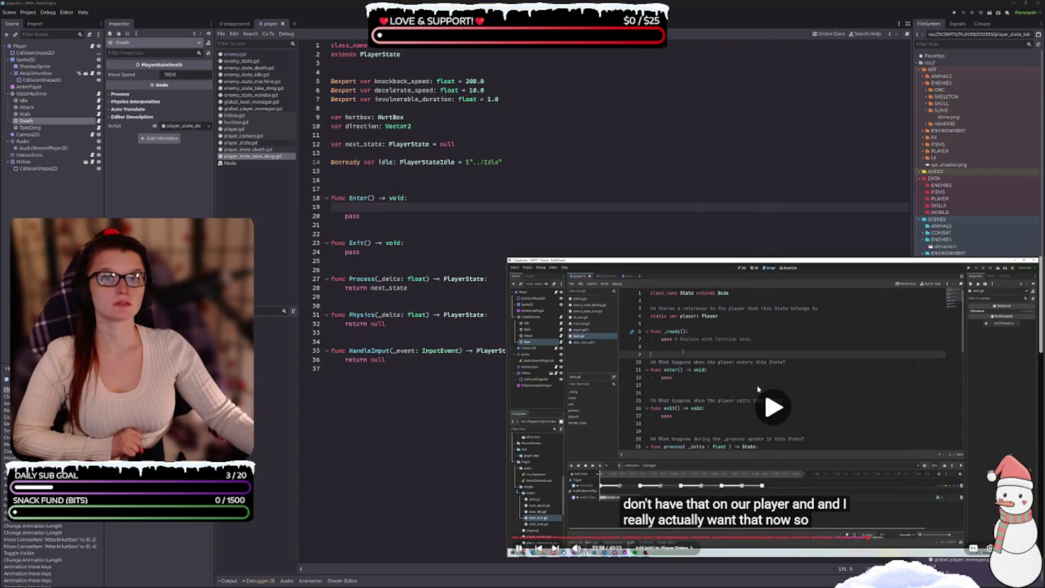
pyautogui.click(758, 389)
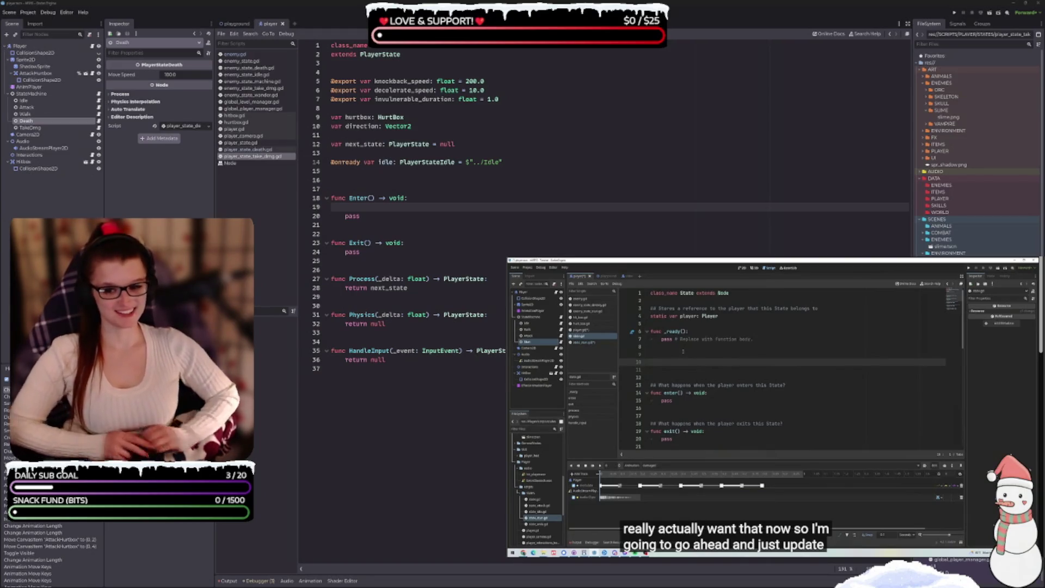
pyautogui.moveTo(688, 489)
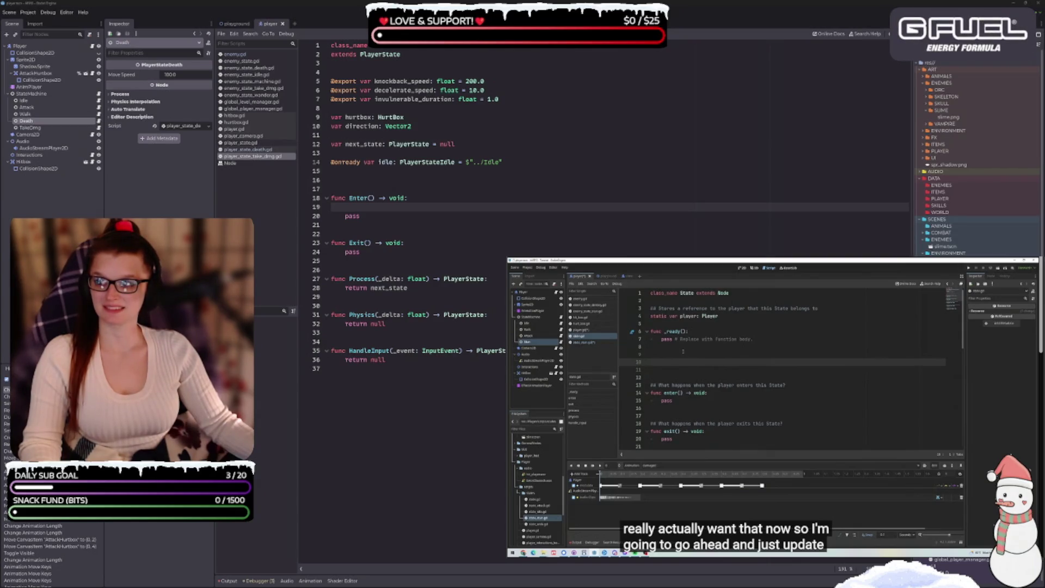
# Step: After checking the reference tutorial, make Initialize return early when states.size() == 0
pyautogui.moveTo(773, 408)
pyautogui.click(791, 398)
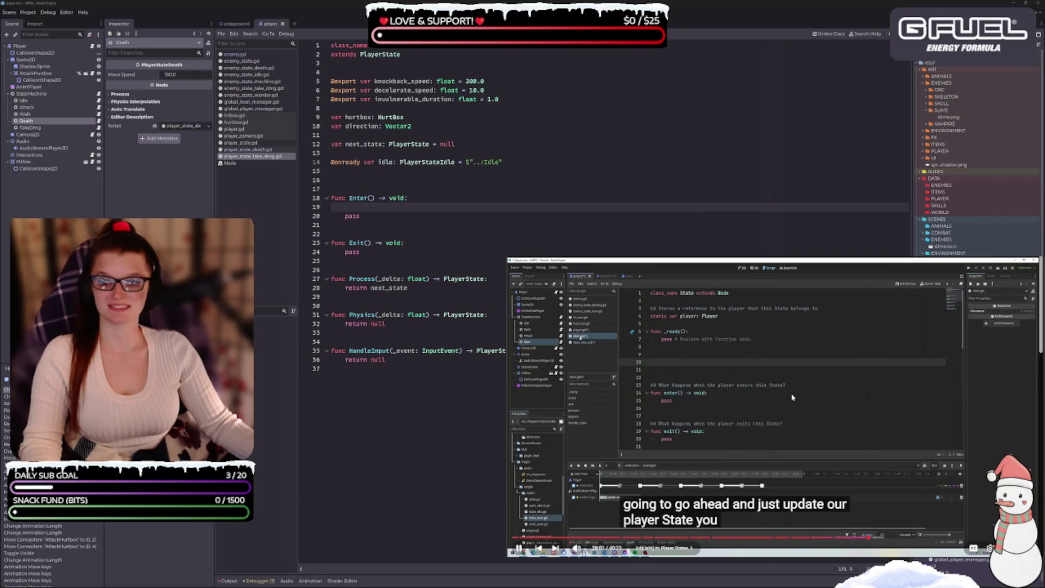
pyautogui.click(792, 398)
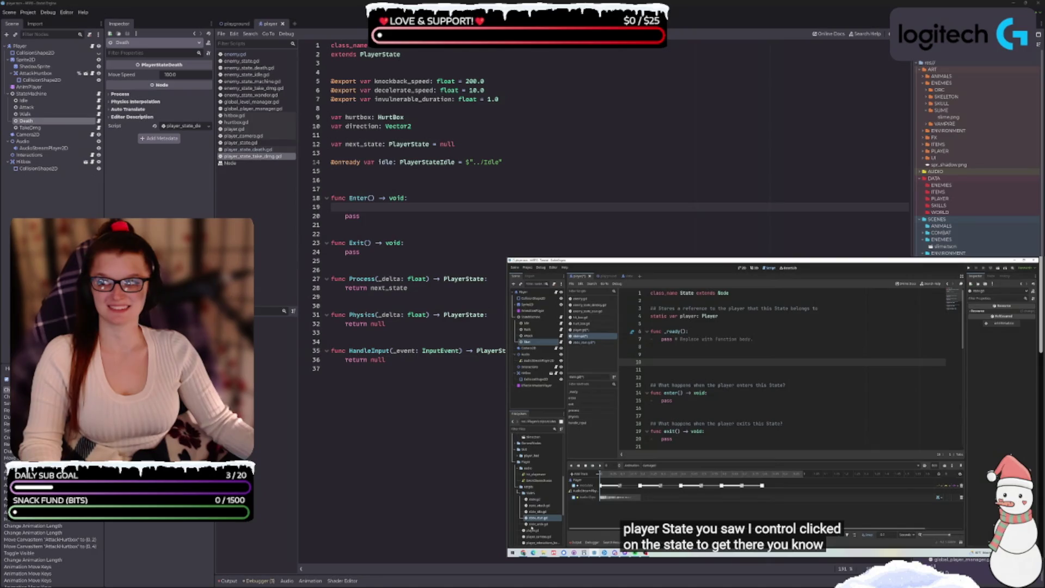
pyautogui.click(724, 419)
pyautogui.click(724, 420)
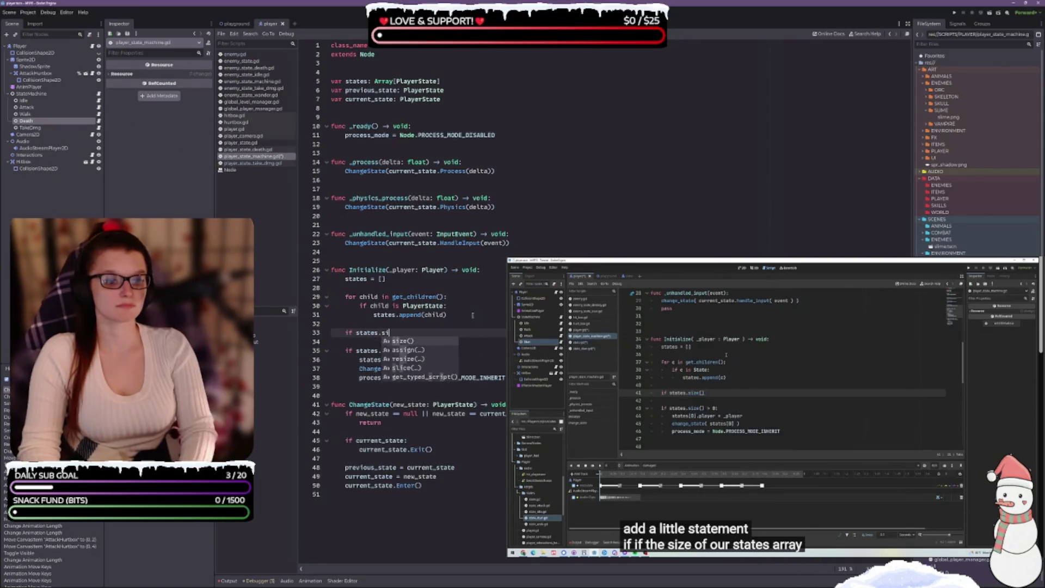
pyautogui.write('== 0')
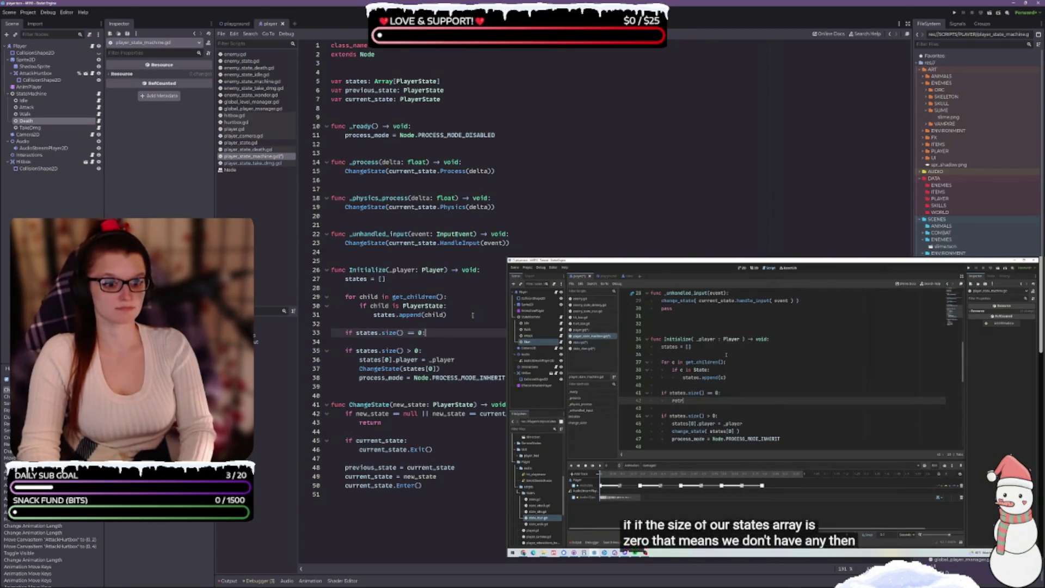
pyautogui.write(':')
pyautogui.press('Return')
pyautogui.write('return')
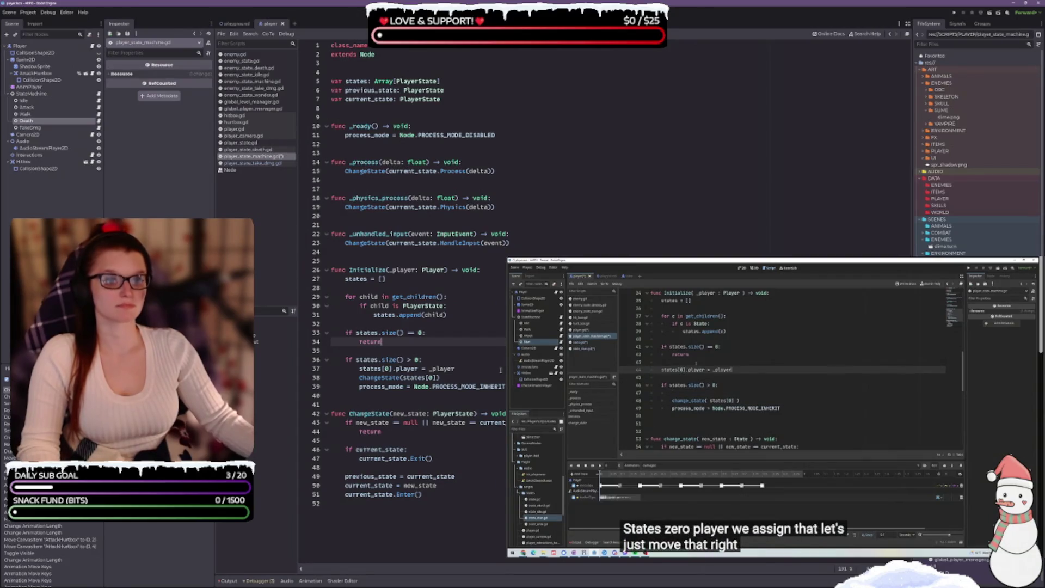
# Step: Move the states[0] player assignment below the early return, delete the size > 0 check, and dedent
pyautogui.moveTo(457, 368); pyautogui.dragTo(401, 378)
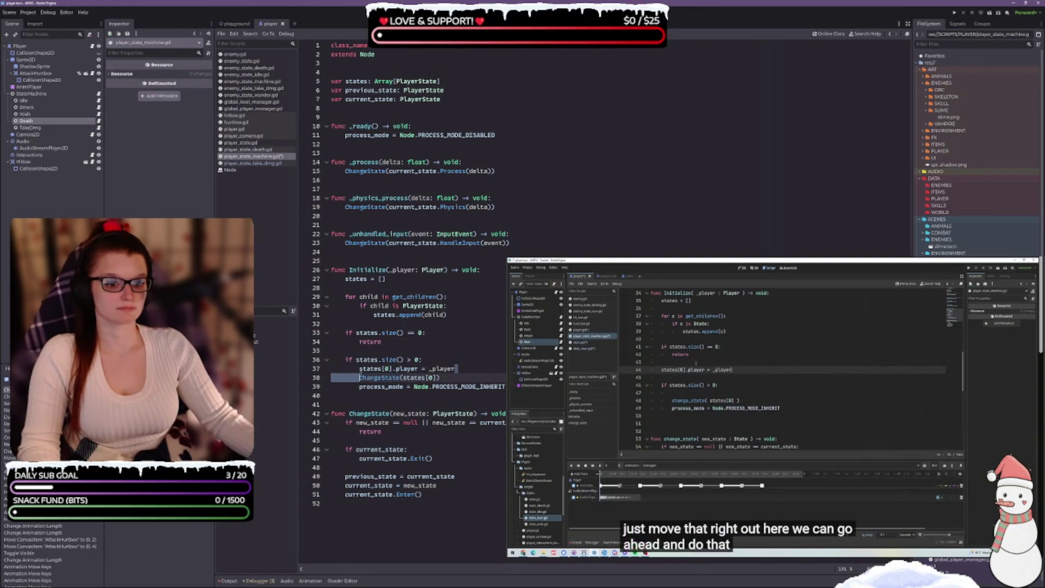
pyautogui.hotkey('ctrl', 'x')
pyautogui.click(390, 349)
pyautogui.press('Return')
pyautogui.press('Return')
pyautogui.hotkey('ctrl', 'v')
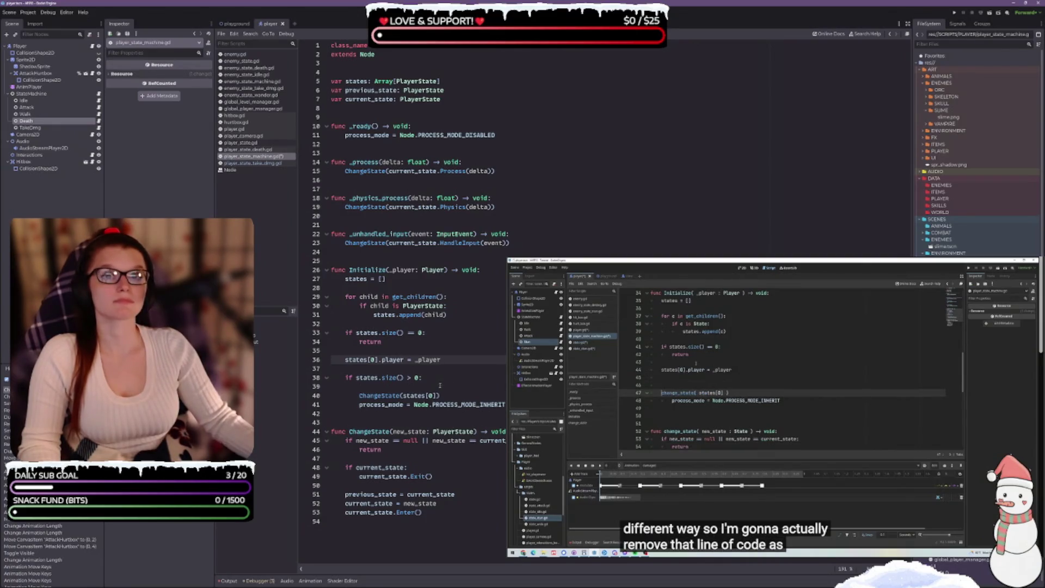
pyautogui.moveTo(359, 386); pyautogui.dragTo(330, 377)
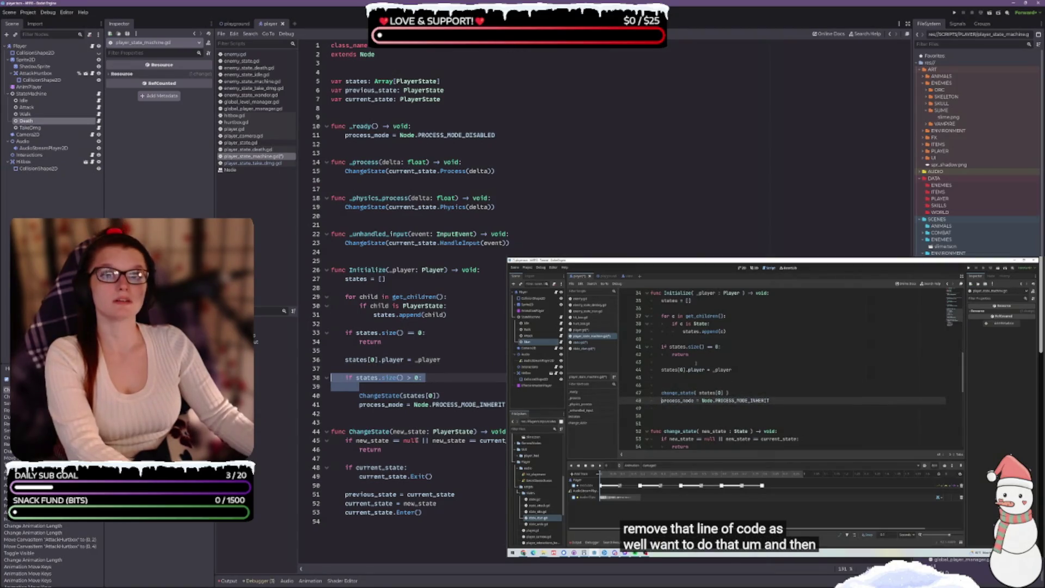
pyautogui.press('BackSpace')
pyautogui.press('BackSpace')
pyautogui.keyDown('shift'); pyautogui.click(367, 392); pyautogui.keyUp('shift')
pyautogui.hotkey('shift', 'Tab')
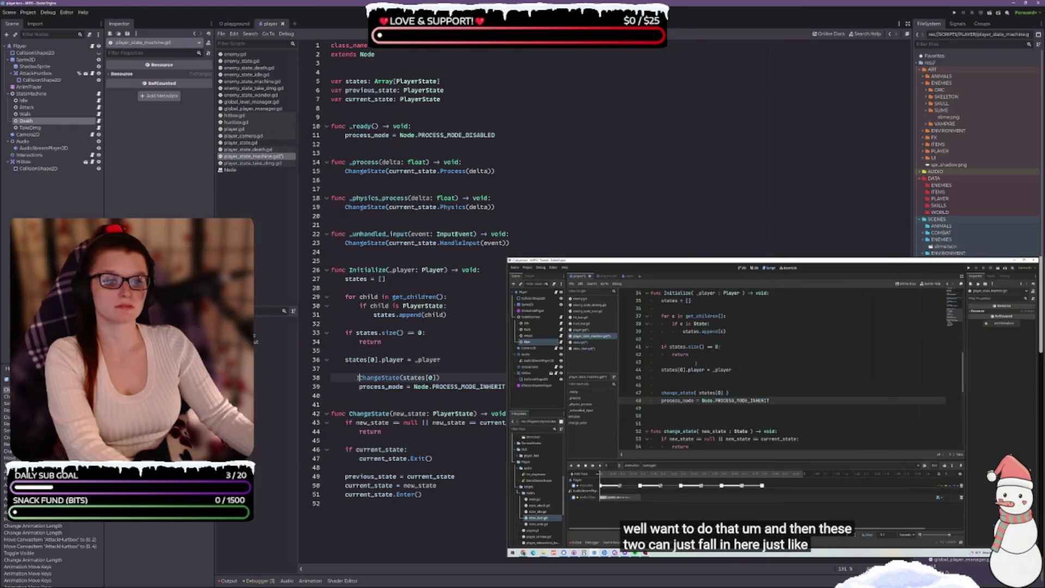
# Step: Try a second states[0] line, undo it, and switch to player_state.gd
pyautogui.click(442, 360)
pyautogui.press('Return')
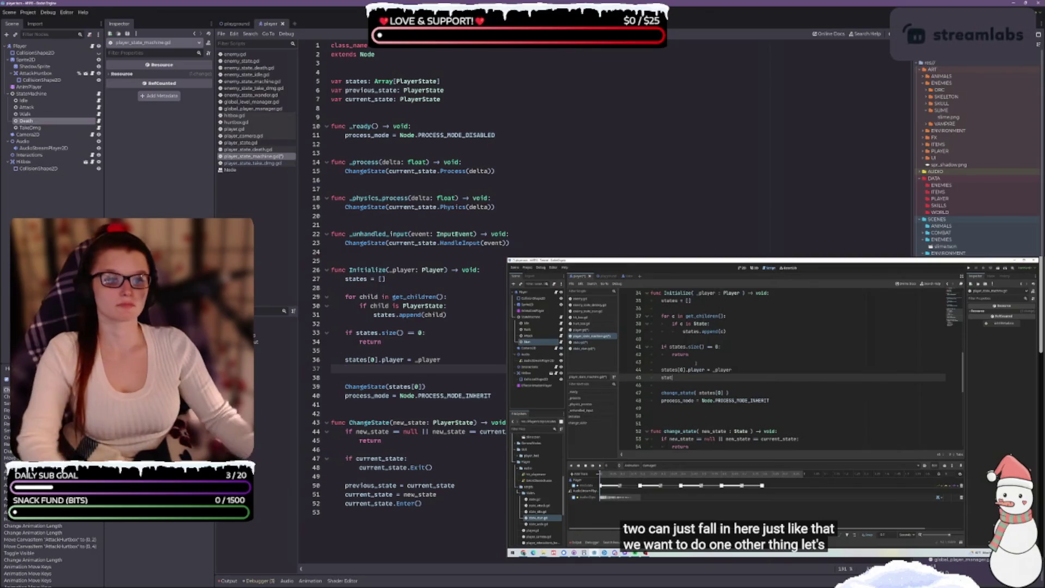
pyautogui.write('states.')
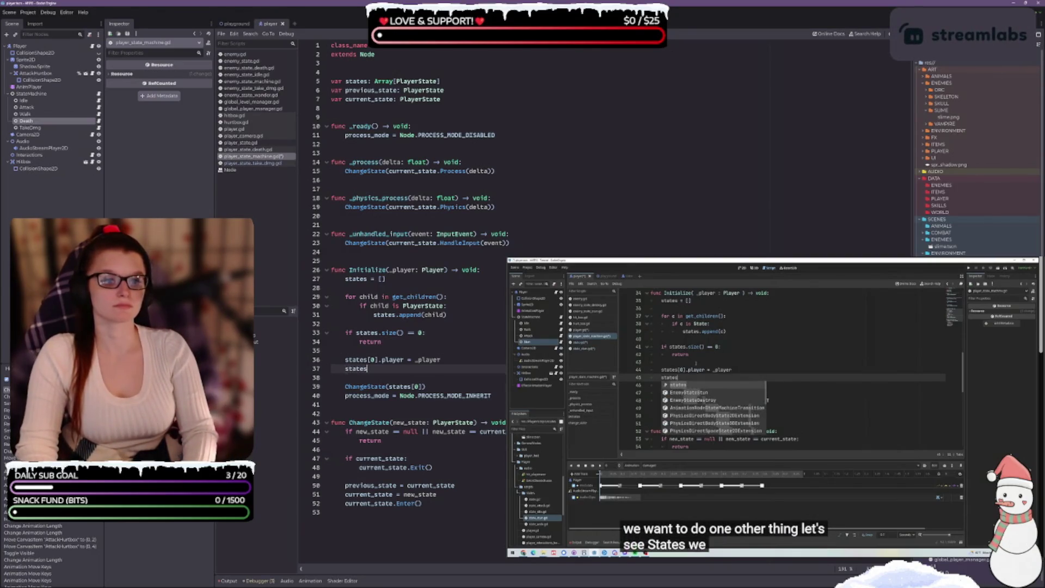
pyautogui.press('BackSpace')
pyautogui.write('[0]')
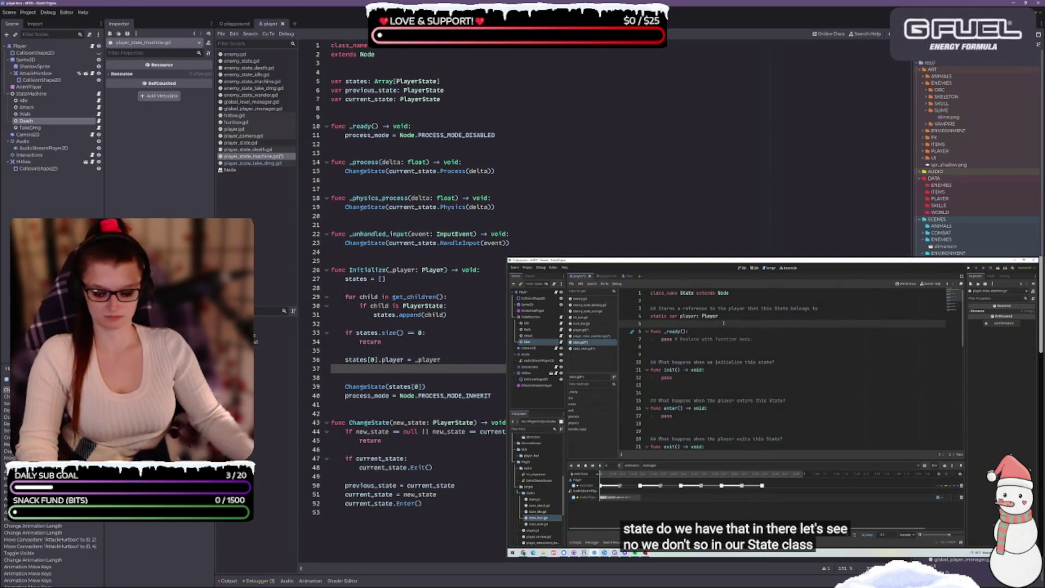
pyautogui.hotkey('ctrl', 'z')
pyautogui.click(265, 143)
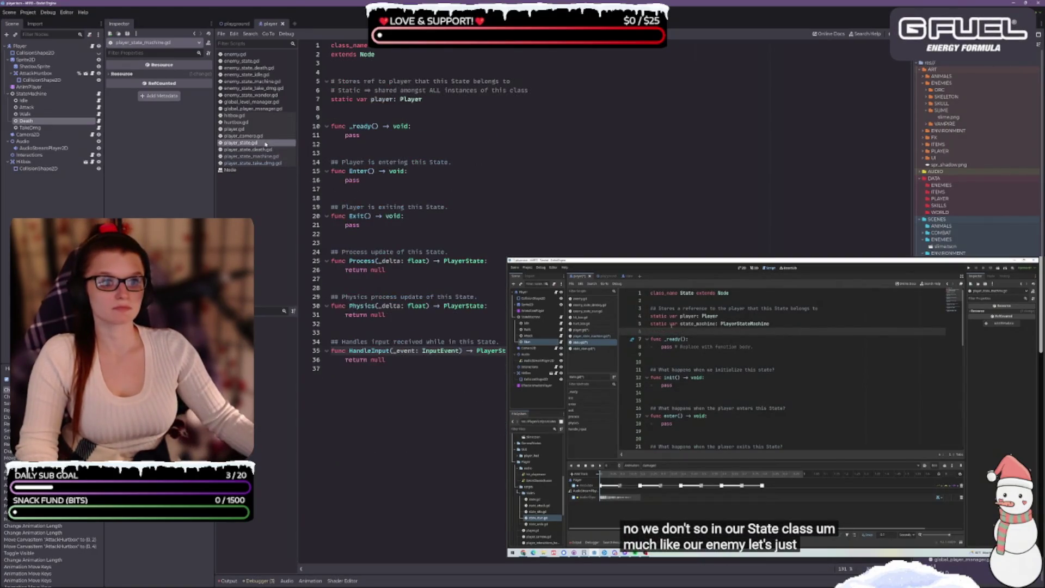
# Step: Declare 'static var state_machine: PlayerStateMachine' below the player variable and save player_state.gd
pyautogui.click(447, 101)
pyautogui.press('Return')
pyautogui.write('static var')
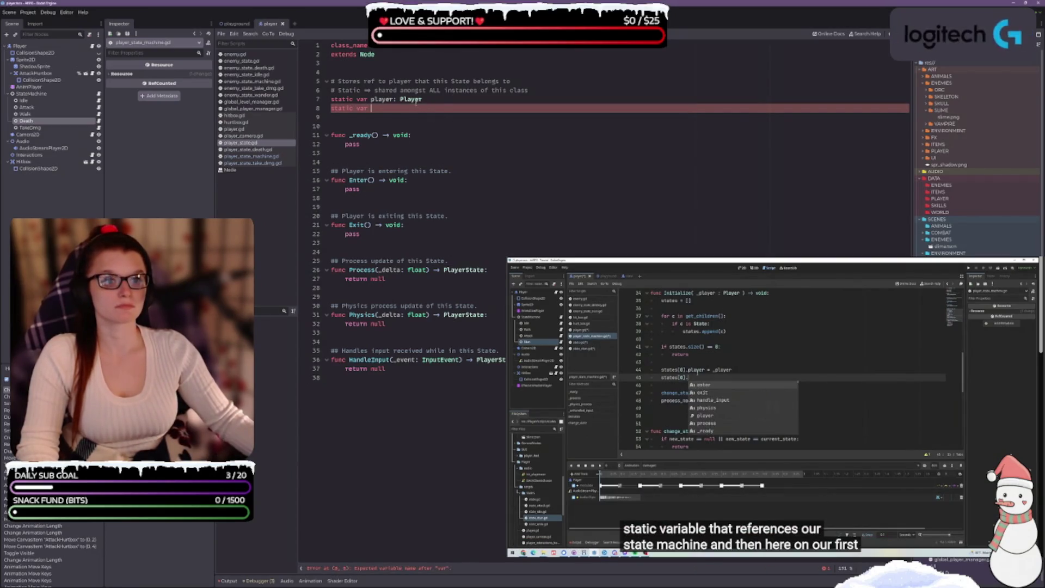
pyautogui.write('state_machine: S')
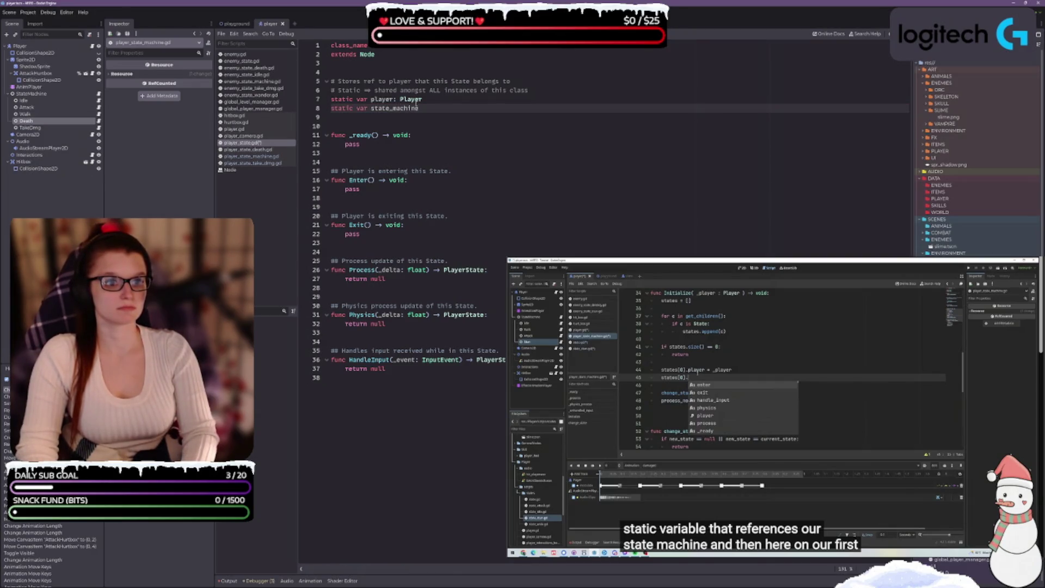
pyautogui.write('t')
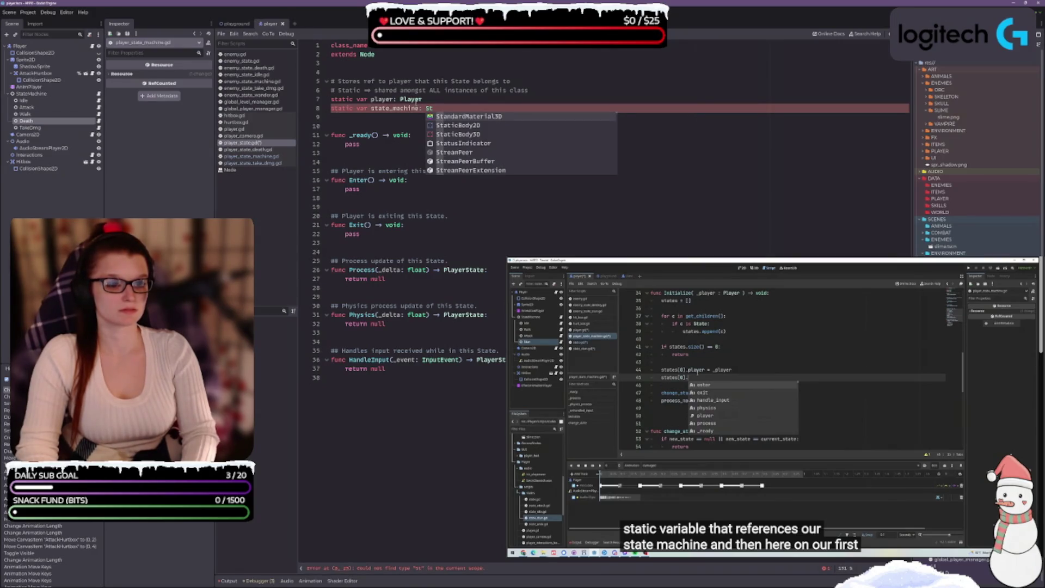
pyautogui.write('ate')
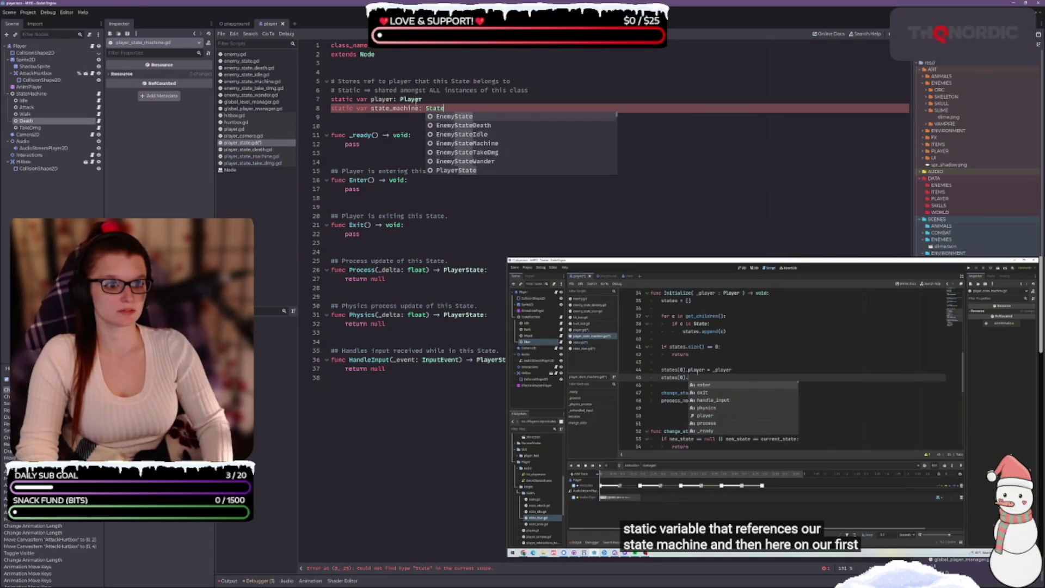
pyautogui.write('Mac')
pyautogui.press('Down')
pyautogui.press('Return')
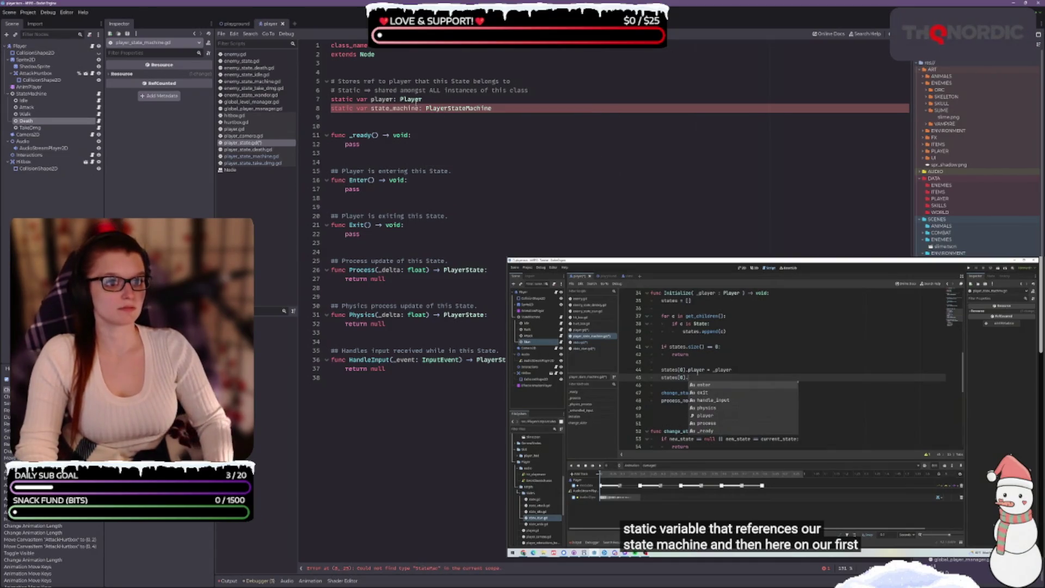
pyautogui.hotkey('ctrl', 's')
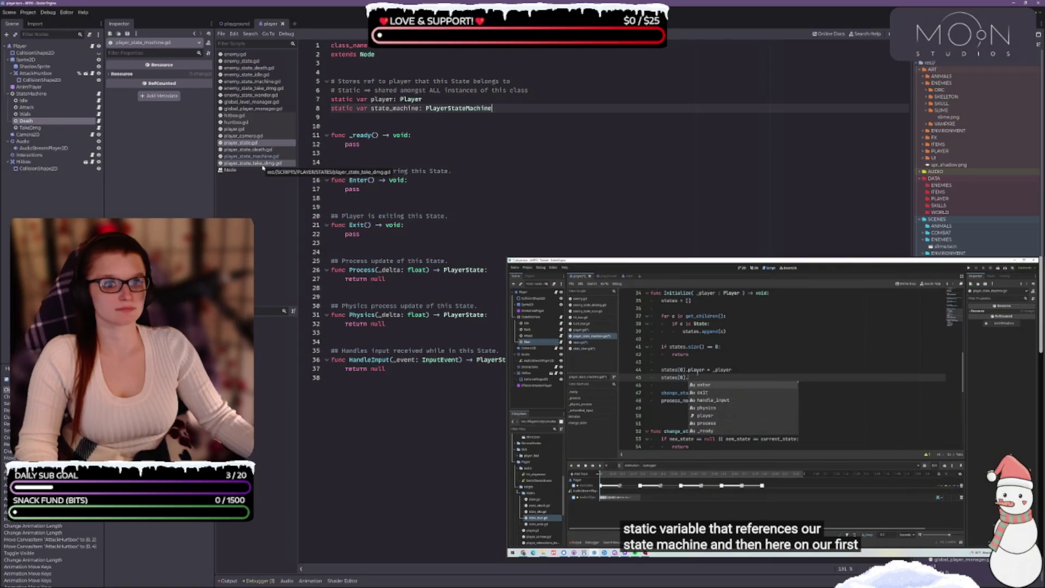
pyautogui.click(253, 156)
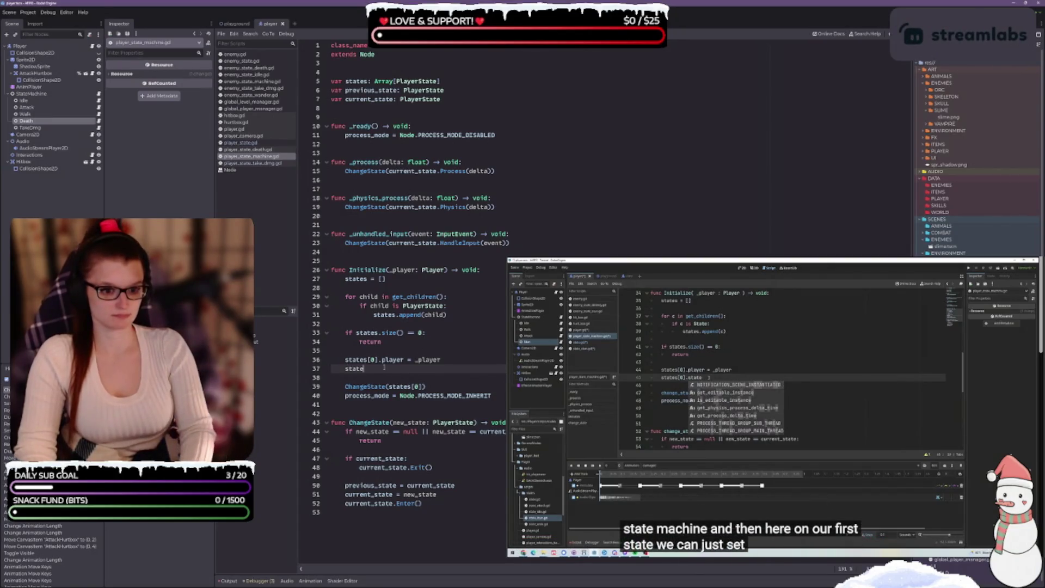
# Step: Assign states[0].state_machine = self in Initialize
pyautogui.write('states[0]')
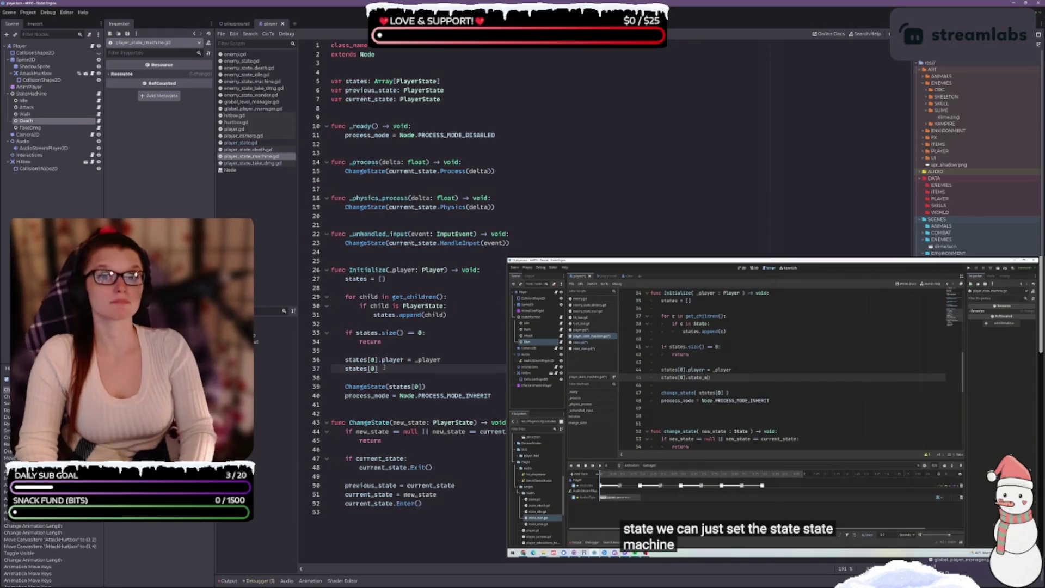
pyautogui.write('.state')
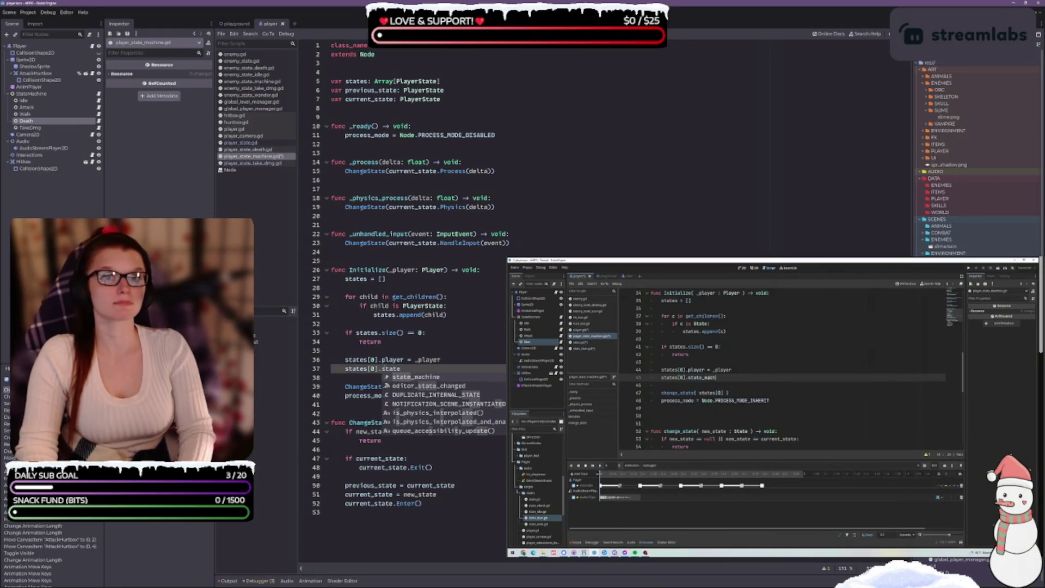
pyautogui.press('Return')
pyautogui.write('self')
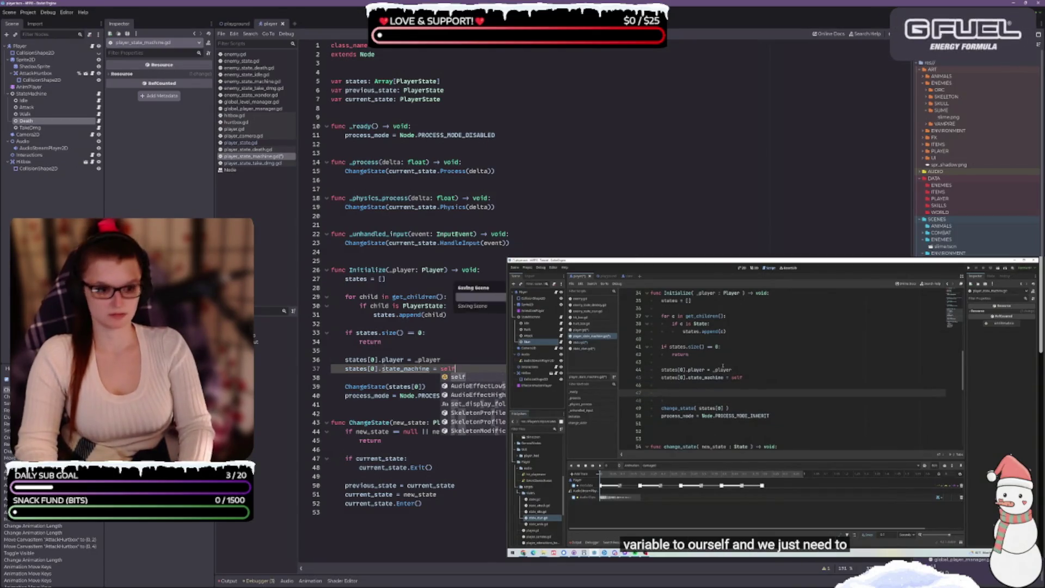
pyautogui.press('Return')
pyautogui.press('Return')
pyautogui.press('Return')
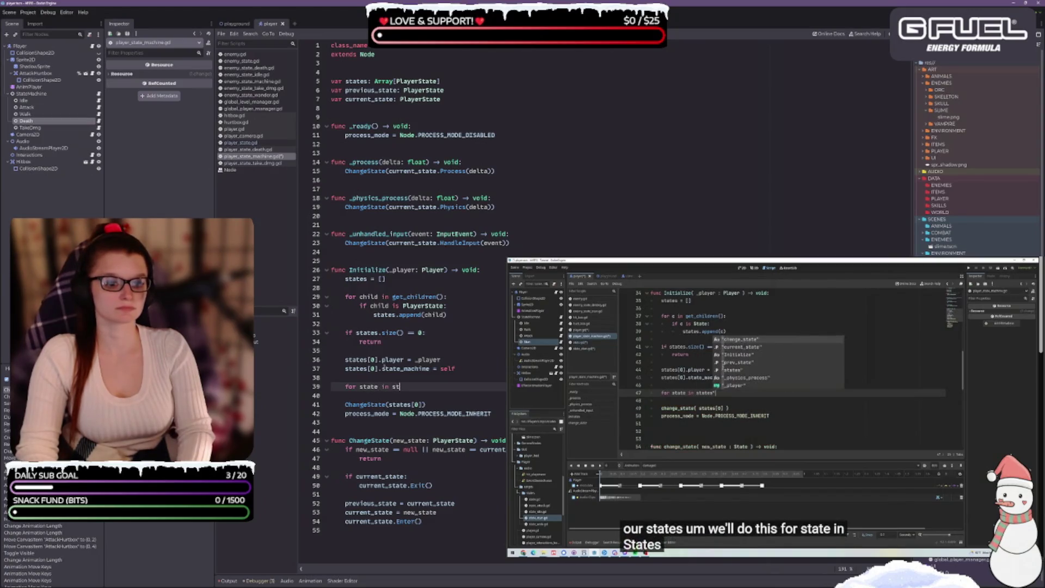
# Step: Add 'for state in states: state.init()', save, and open player_state_take_dmg.gd
pyautogui.write('in states:')
pyautogui.press('Return')
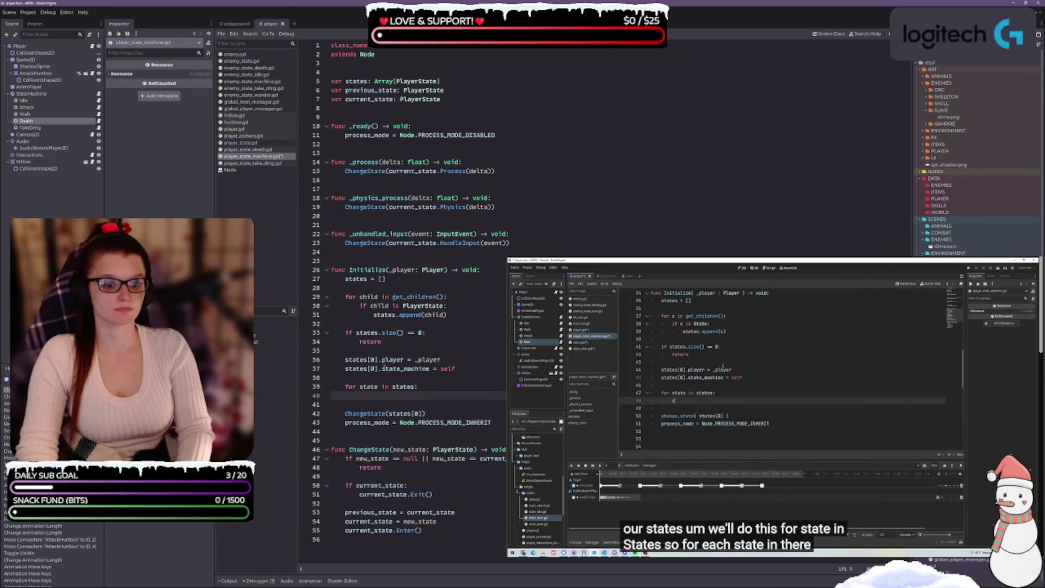
pyautogui.write('state.init()')
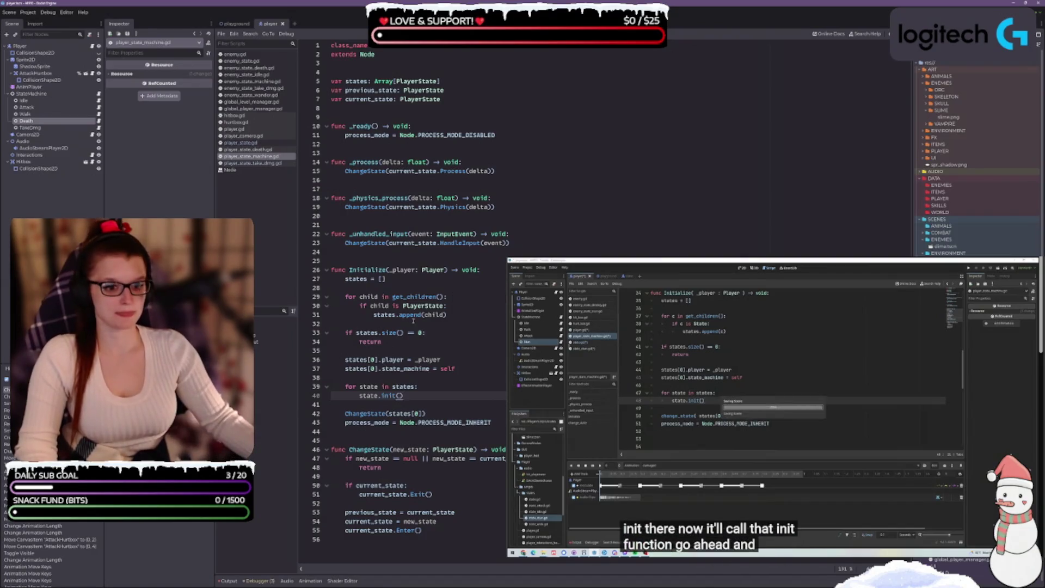
pyautogui.hotkey('ctrl', 's')
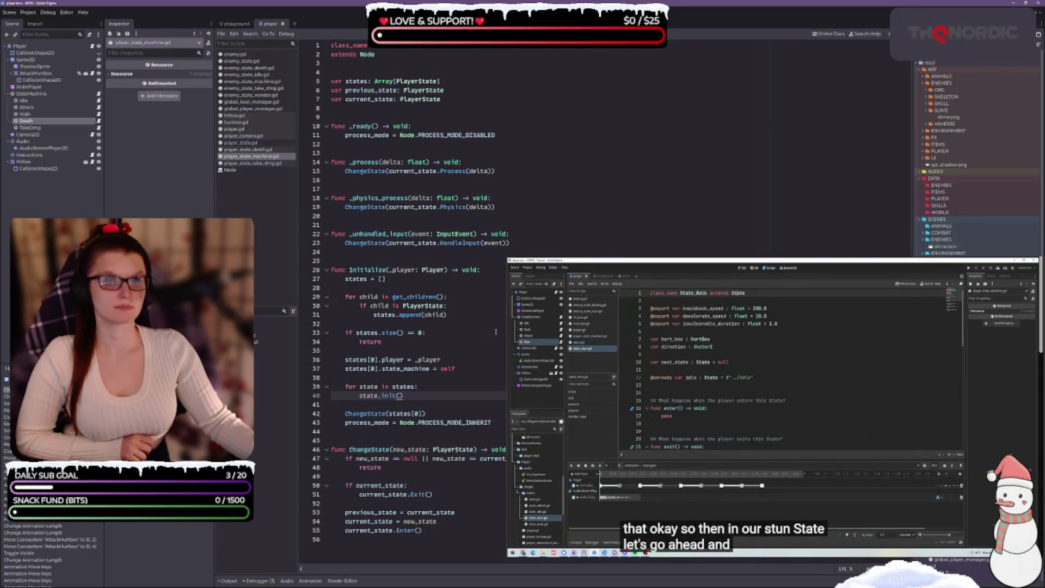
pyautogui.click(252, 163)
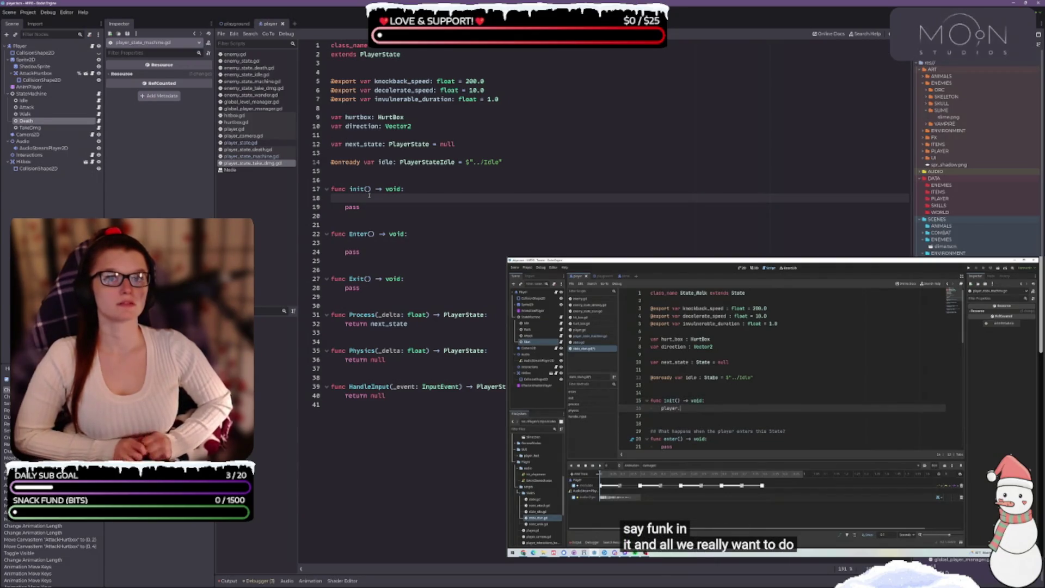
# Step: In init(), connect player.PlayerDamaged to _PlayerDamaged, then add blank lines at the script's end
pyautogui.write('yer.')
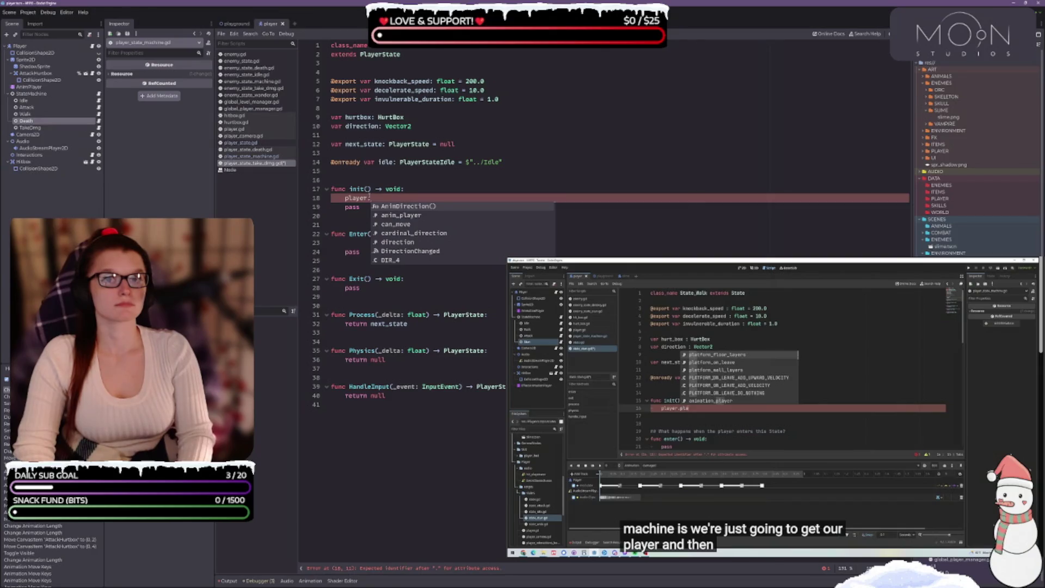
pyautogui.write('player')
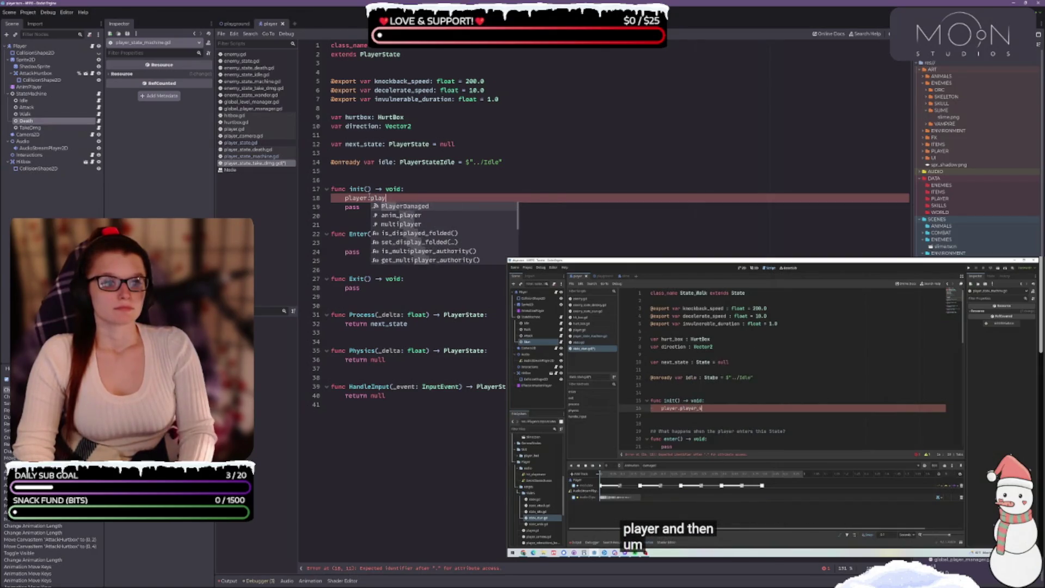
pyautogui.press('Return')
pyautogui.write('.conn')
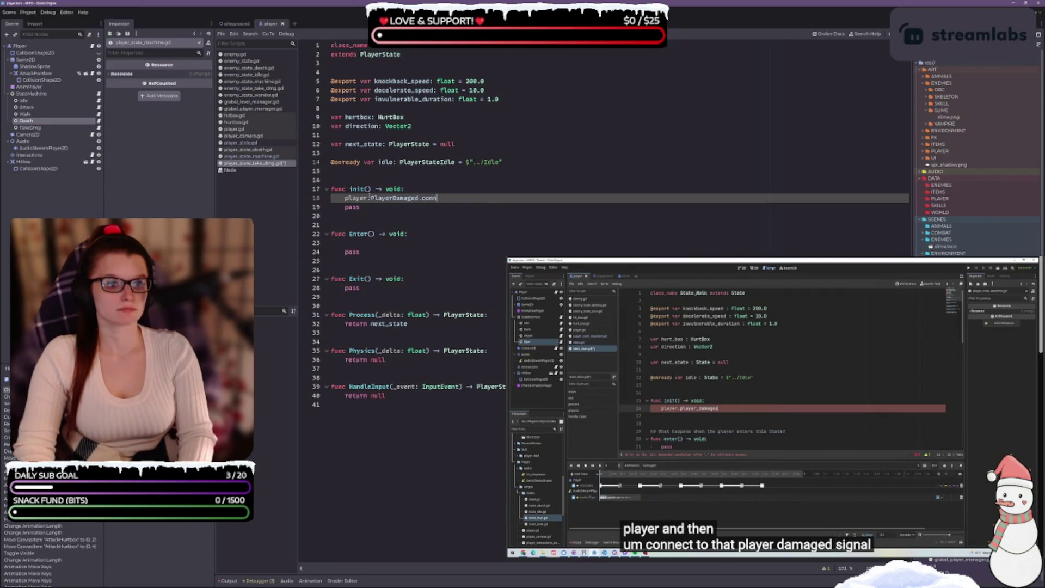
pyautogui.press('Return')
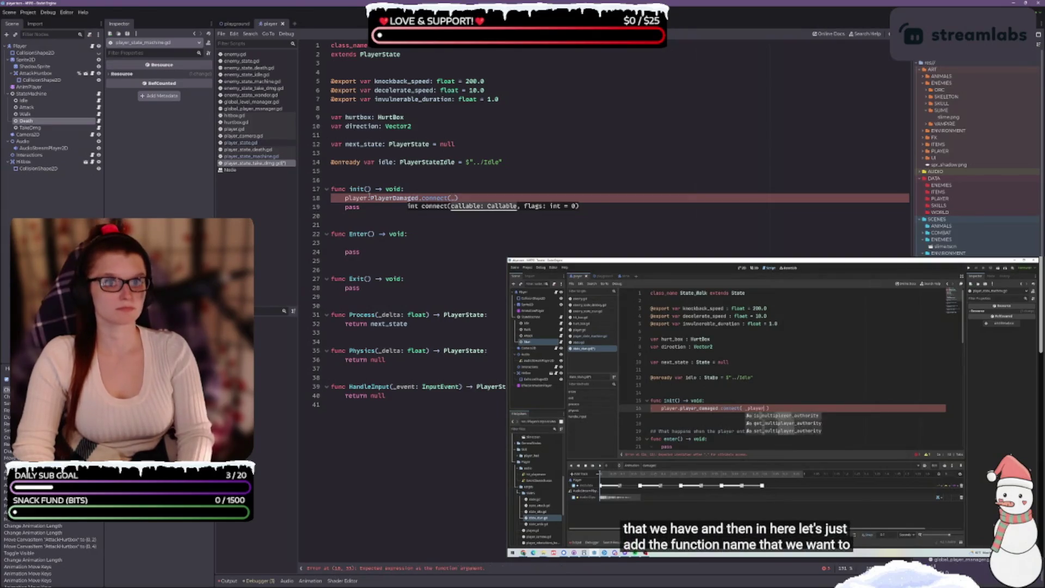
pyautogui.write('layer')
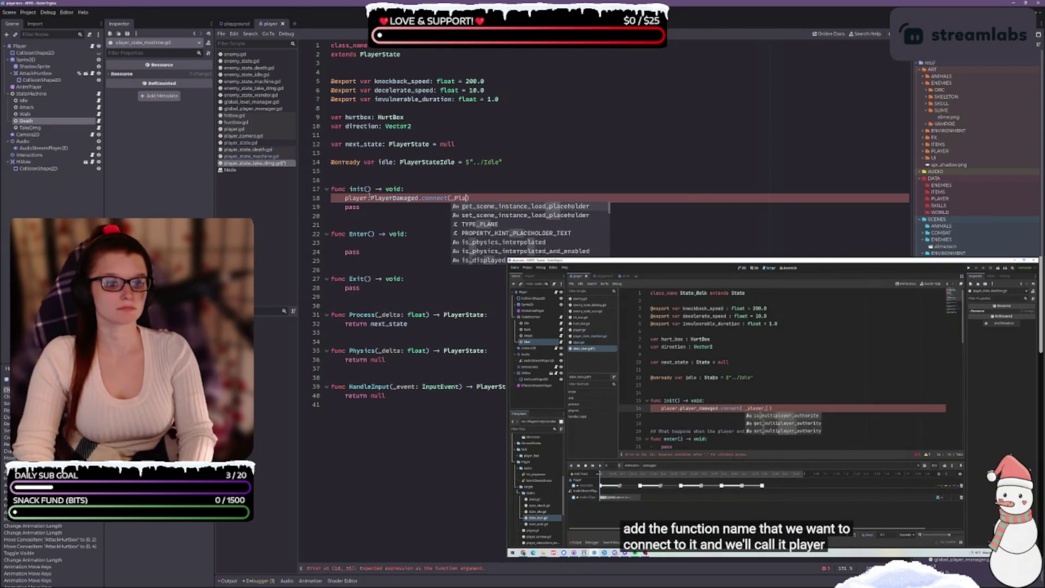
pyautogui.write('Damaged')
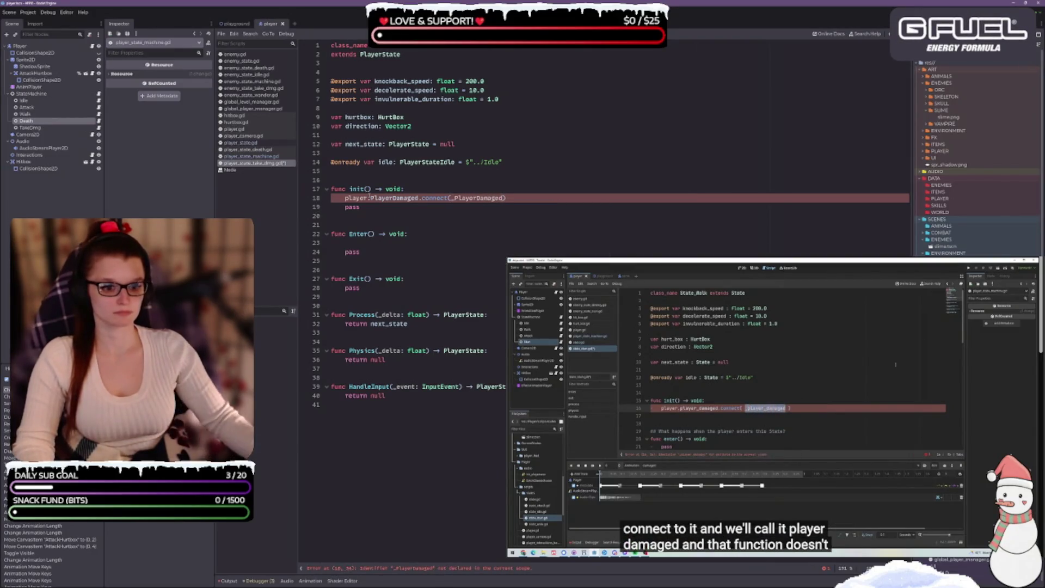
pyautogui.doubleClick(460, 200)
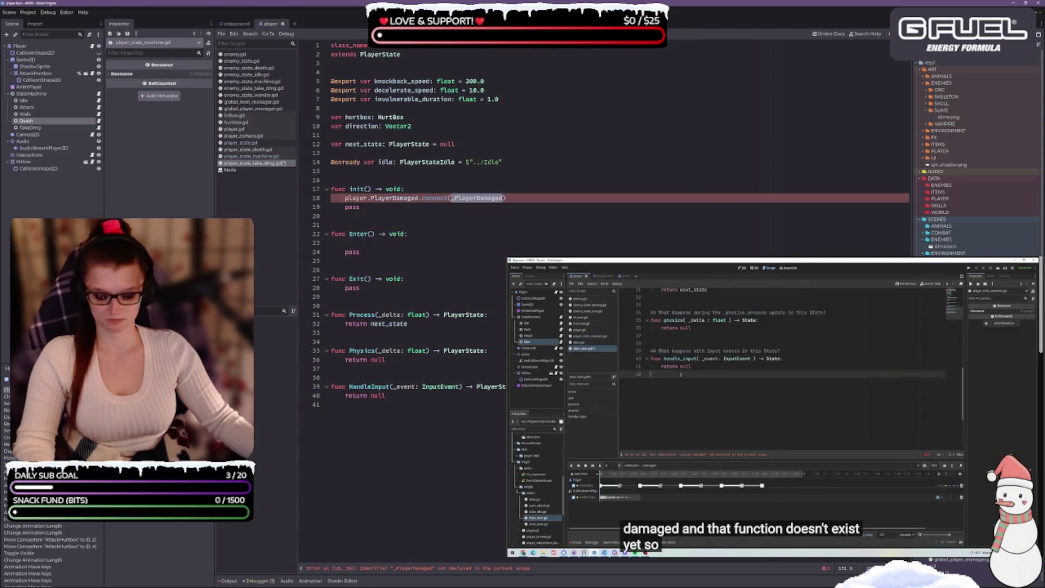
pyautogui.click(426, 412)
pyautogui.press('Return')
pyautogui.press('Return')
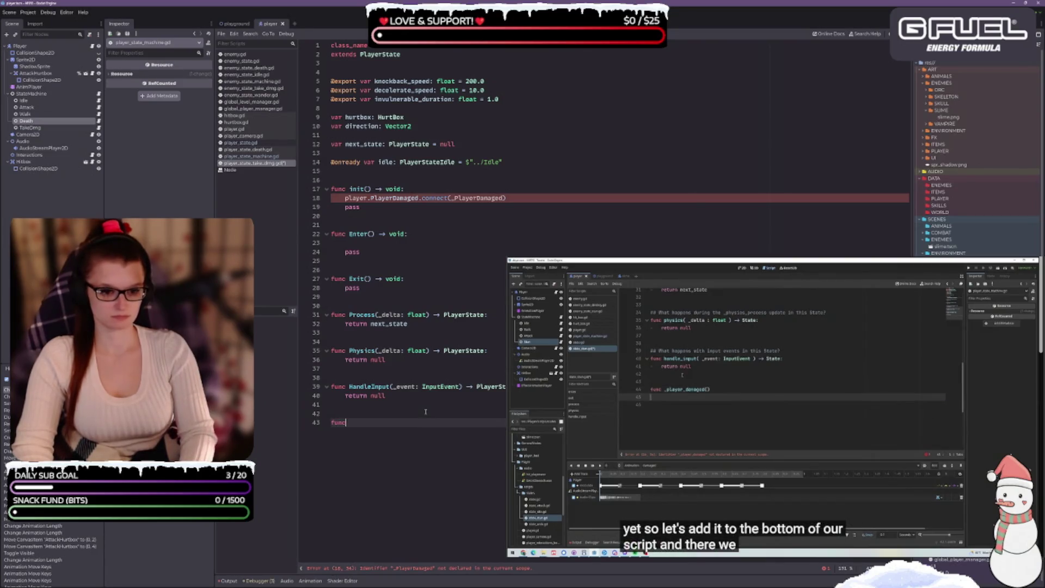
# Step: Write func _PlayerDamaged(_hurtbox: HurtBox) -> void: whose body sets hurtbox = _hurtbox
pyautogui.write('func _PlayerDamaged(')
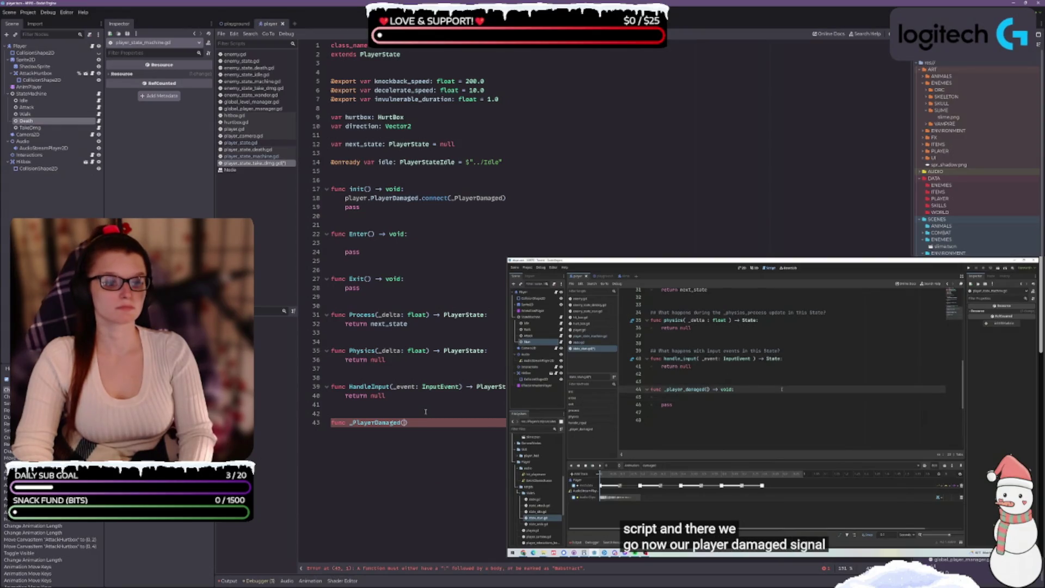
pyautogui.write(') -')
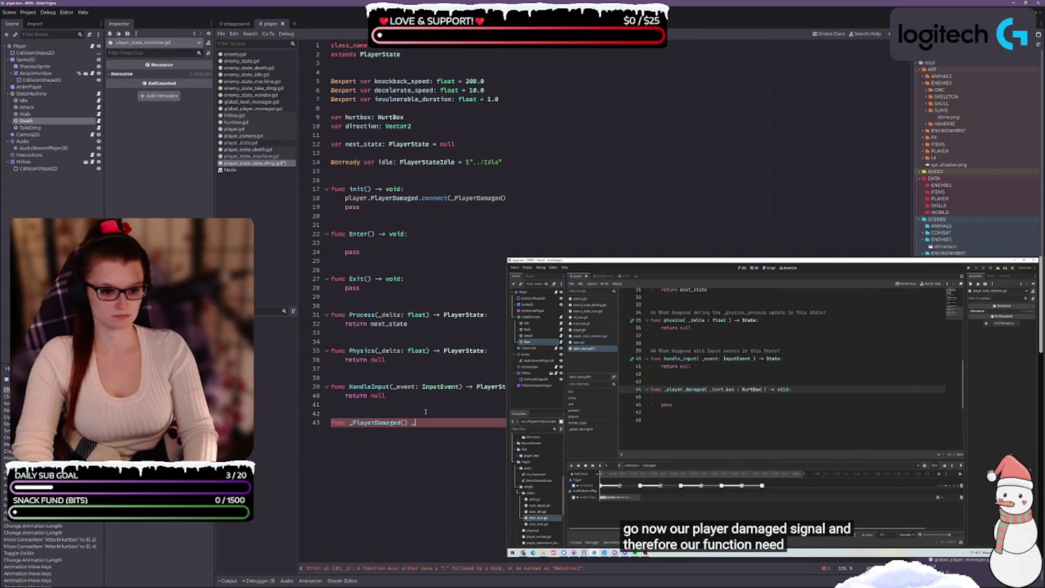
pyautogui.write('> viod')
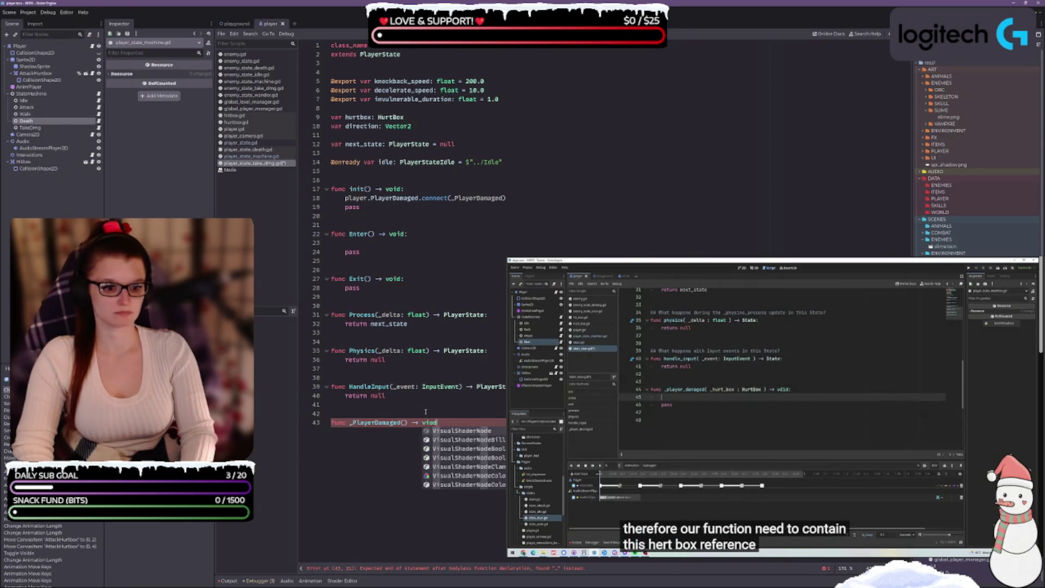
pyautogui.write('oid:')
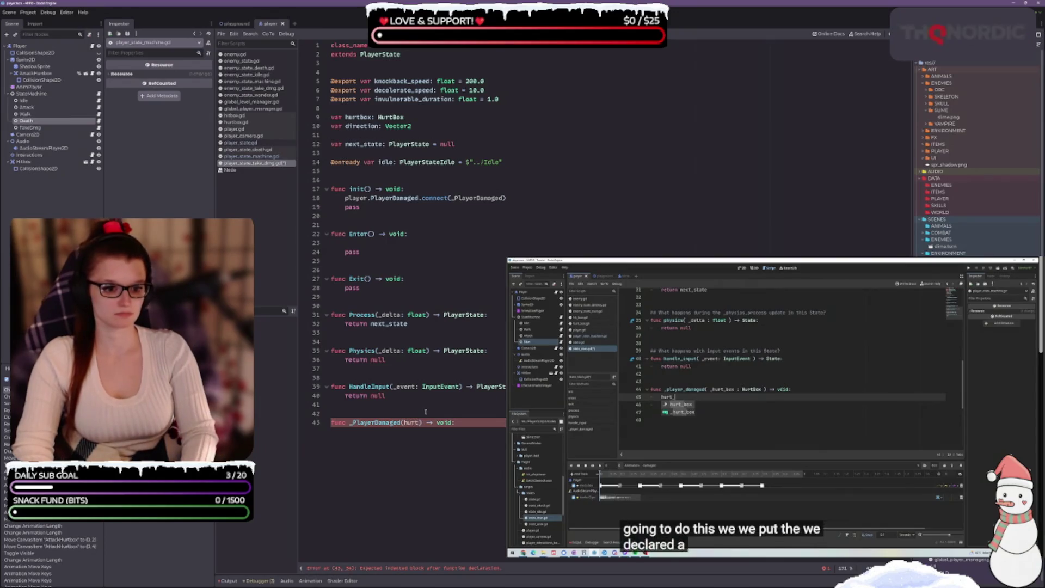
pyautogui.write('boxc')
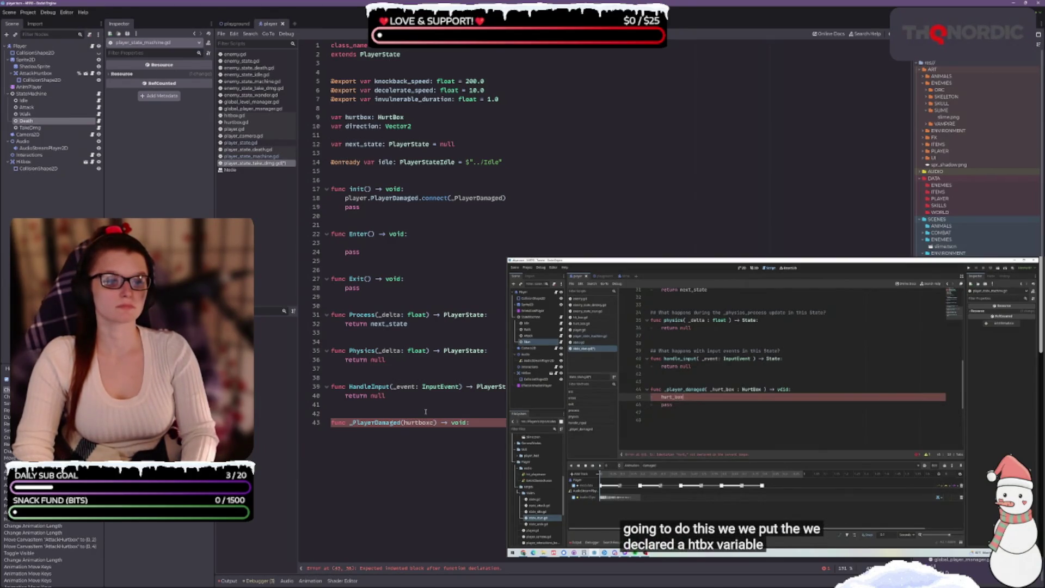
pyautogui.write('HurtBox')
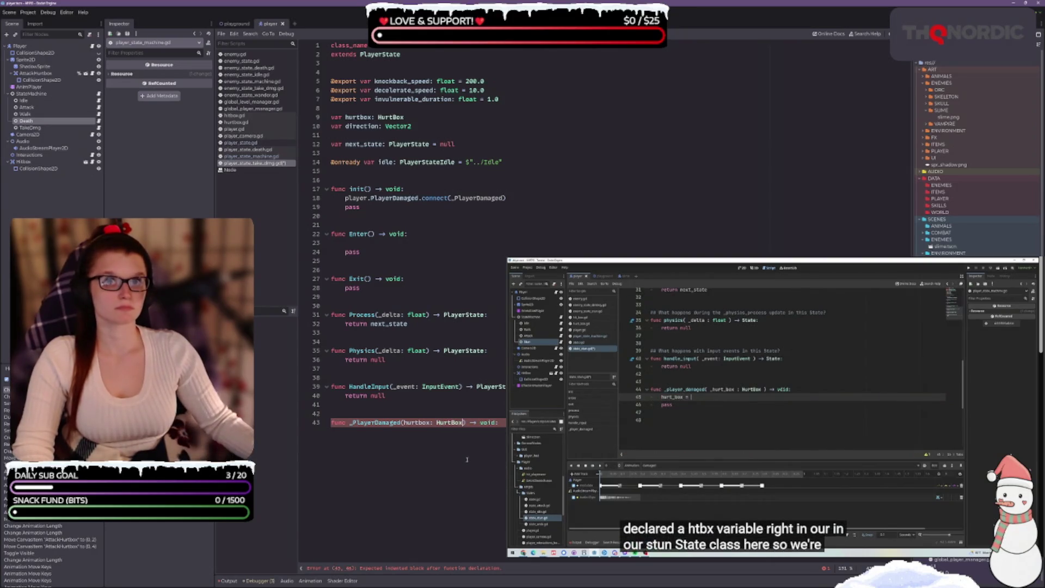
pyautogui.press('End')
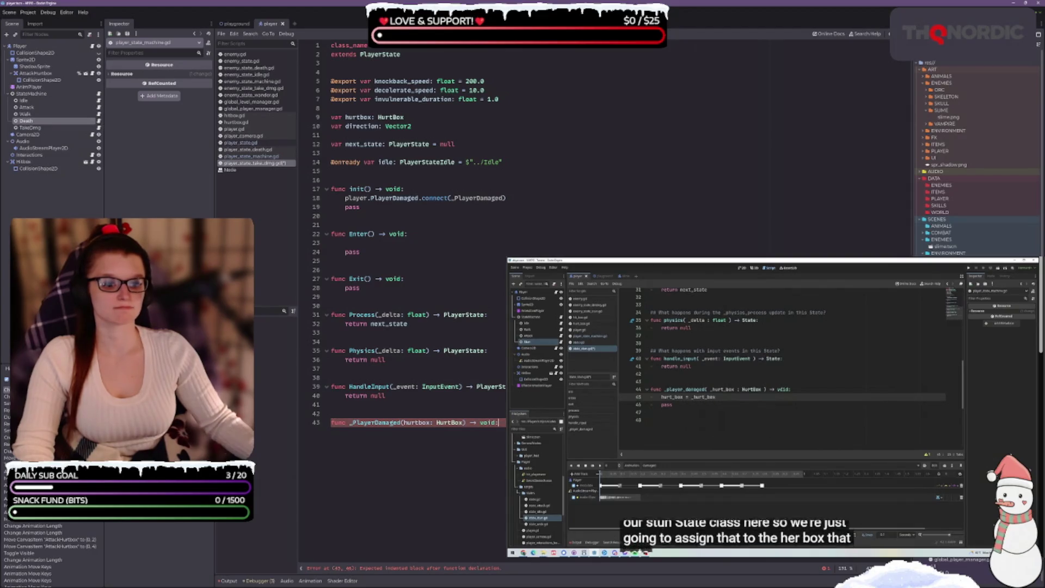
pyautogui.press('Return')
pyautogui.write('hurt')
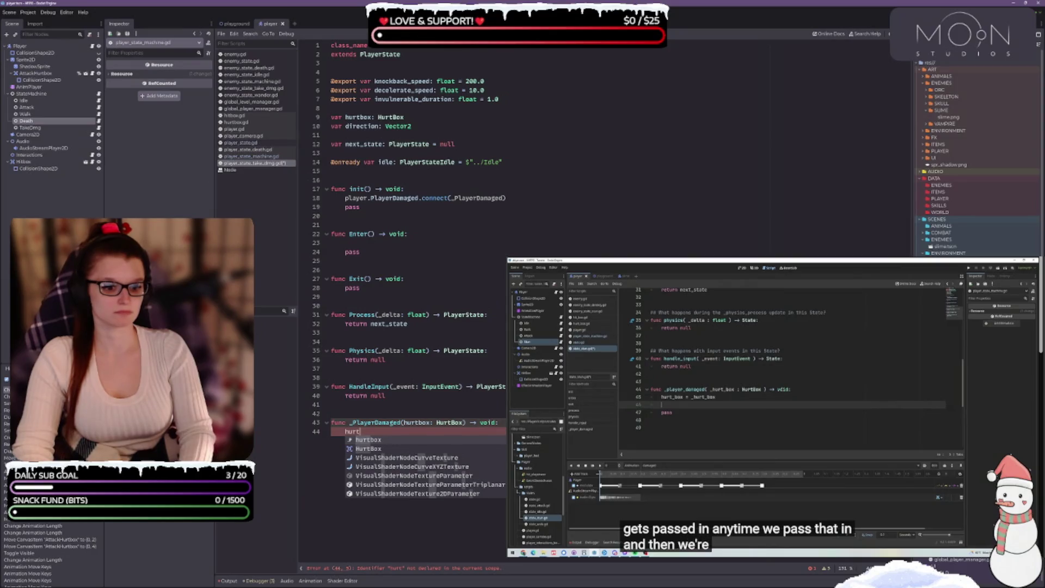
pyautogui.press('Return')
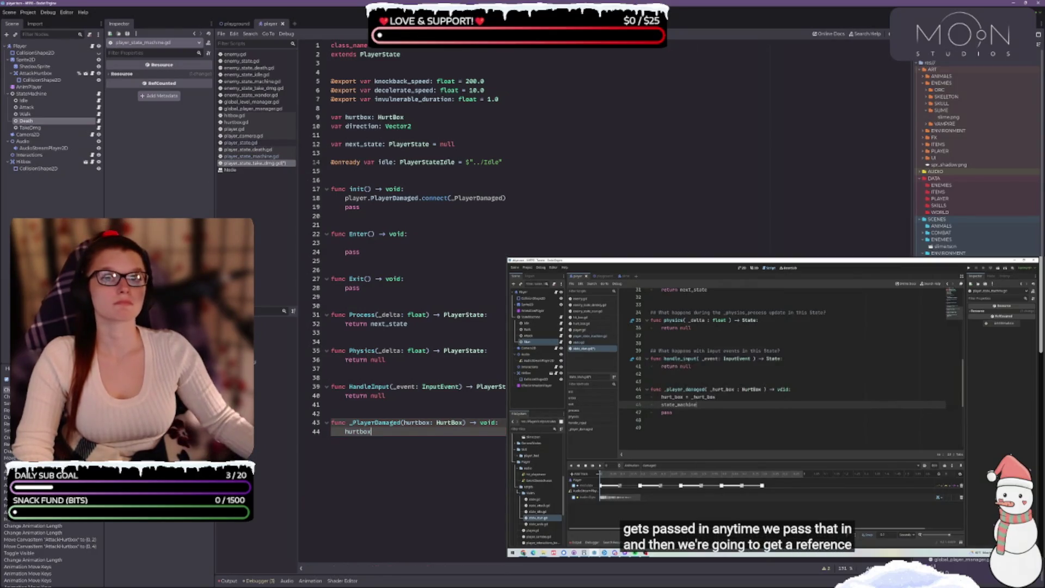
pyautogui.press('Return')
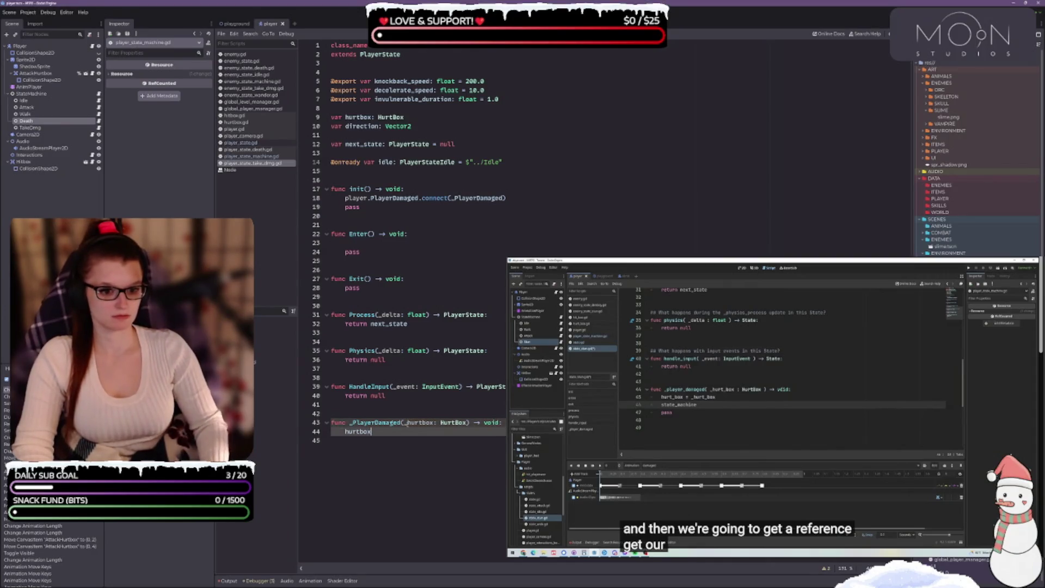
pyautogui.write('urt')
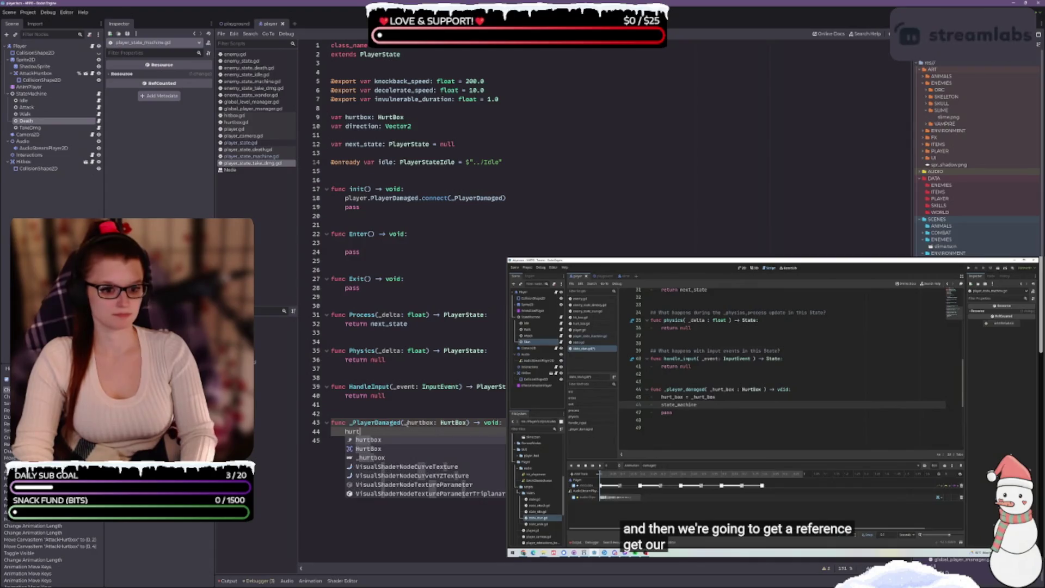
pyautogui.press('Return')
pyautogui.hotkey('ctrl', 'space')
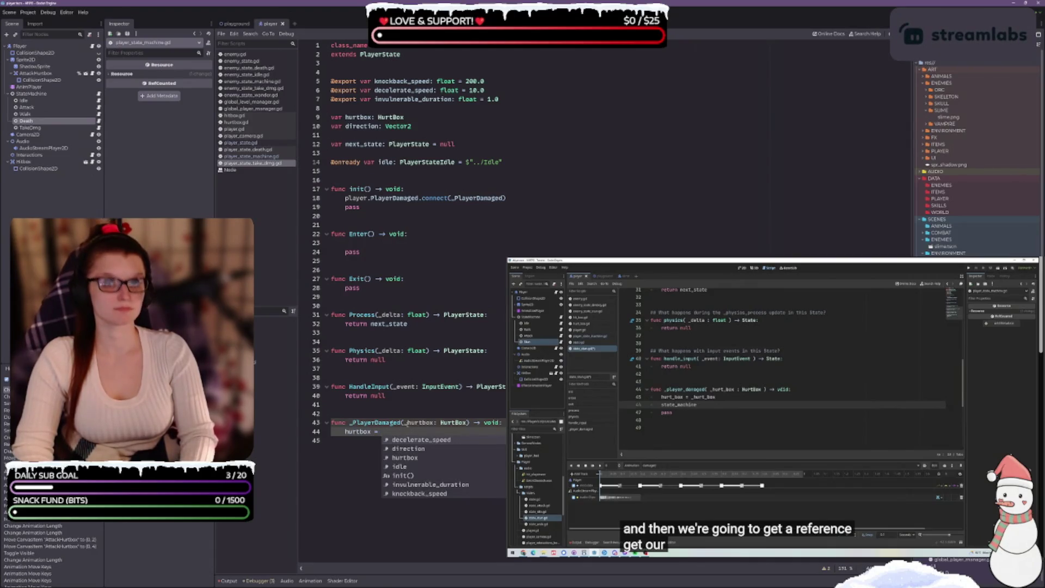
pyautogui.write('_hurtbox')
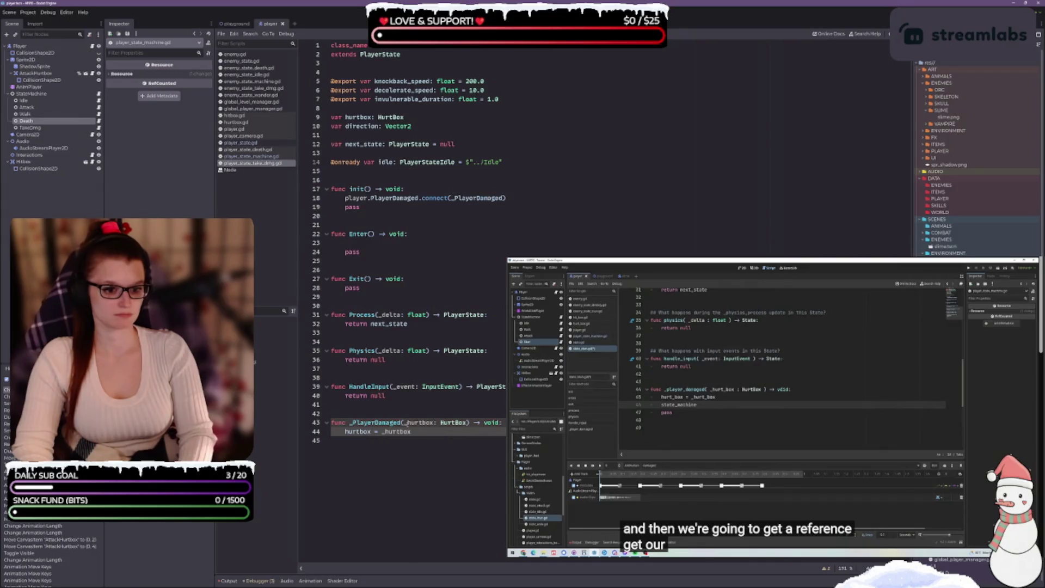
pyautogui.press('Return')
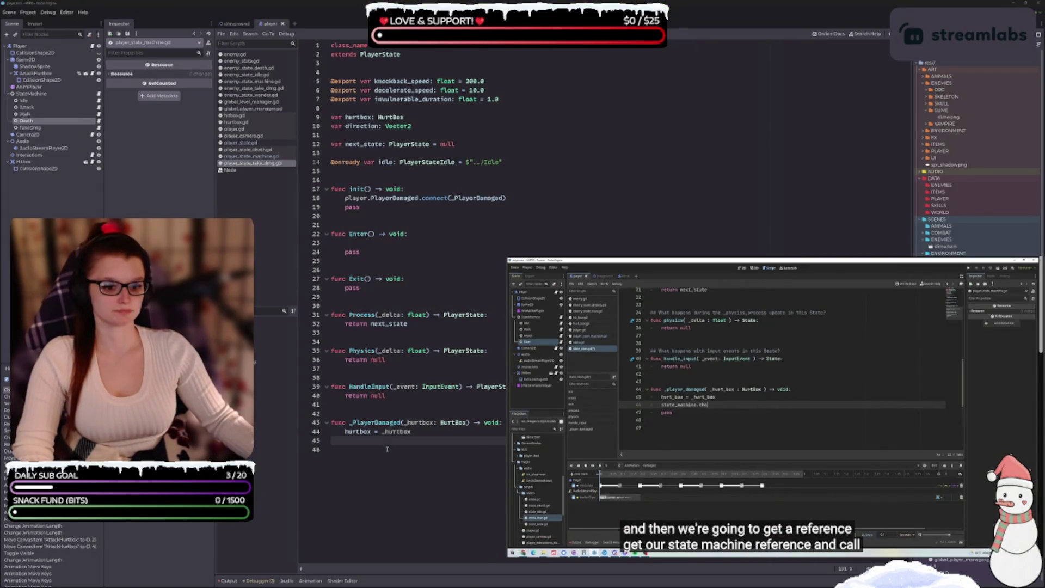
# Step: Add state_machine.ChangeState(self) to the handler and select the pass placeholder in init()
pyautogui.press('Up')
pyautogui.write('s')
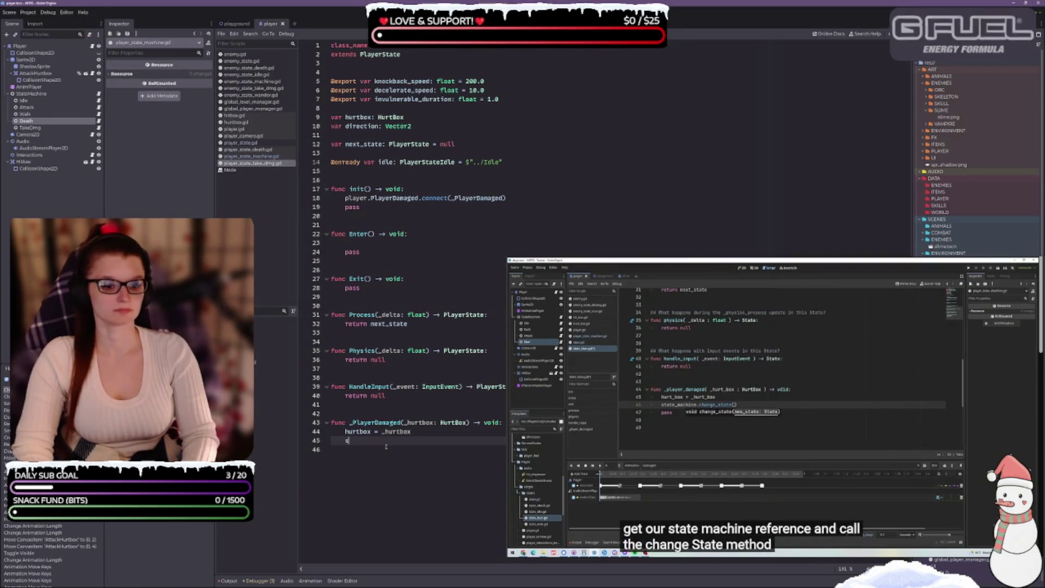
pyautogui.write('tate_machine')
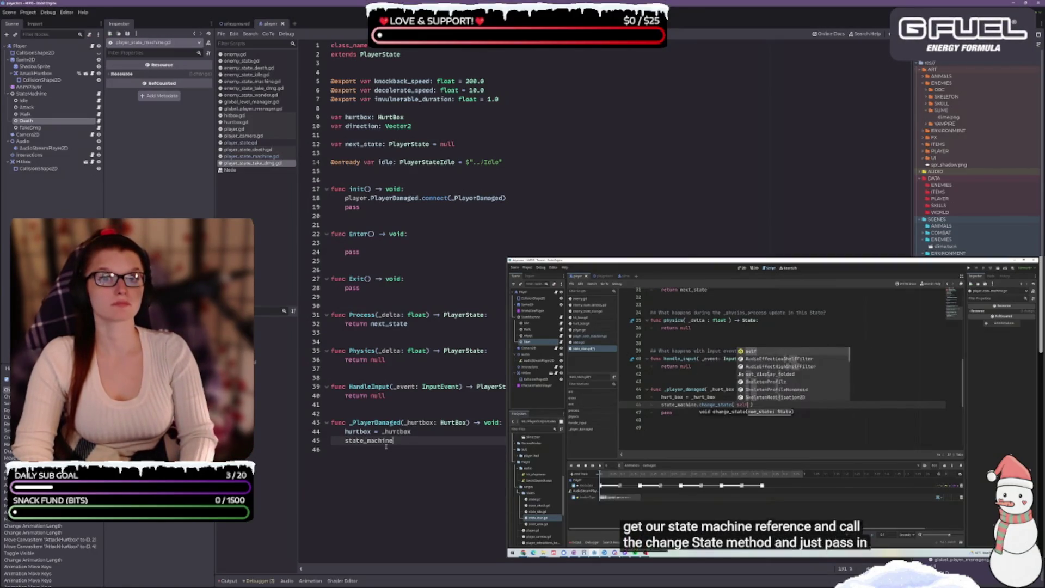
pyautogui.write('.cha')
pyautogui.press('Return')
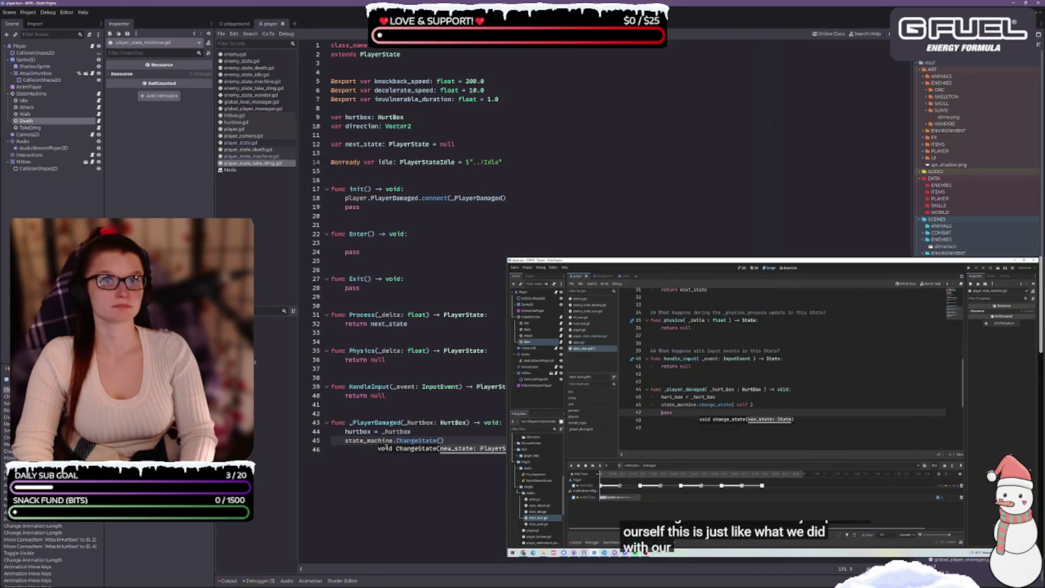
pyautogui.write('self')
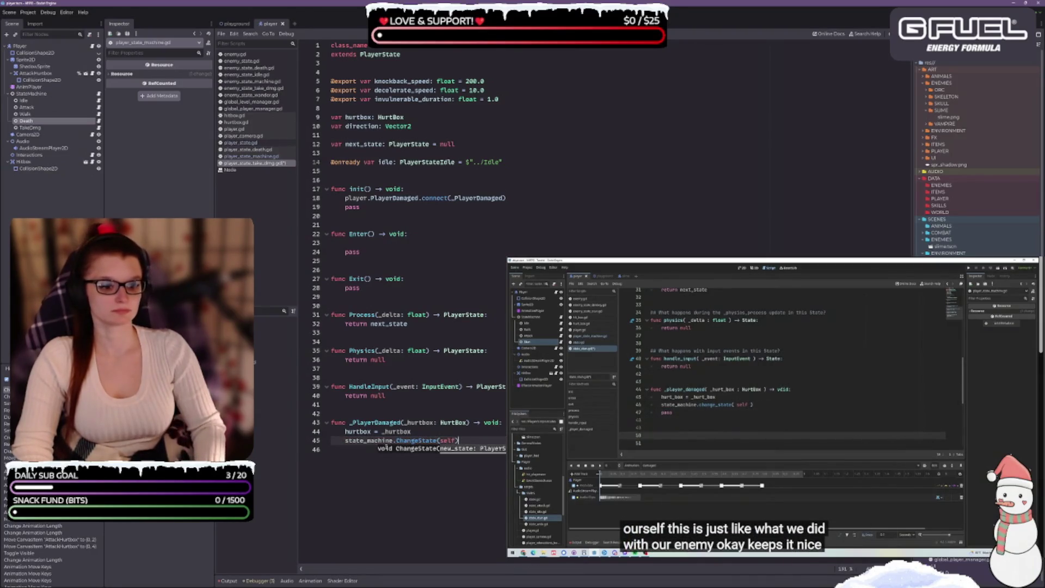
pyautogui.press('Escape')
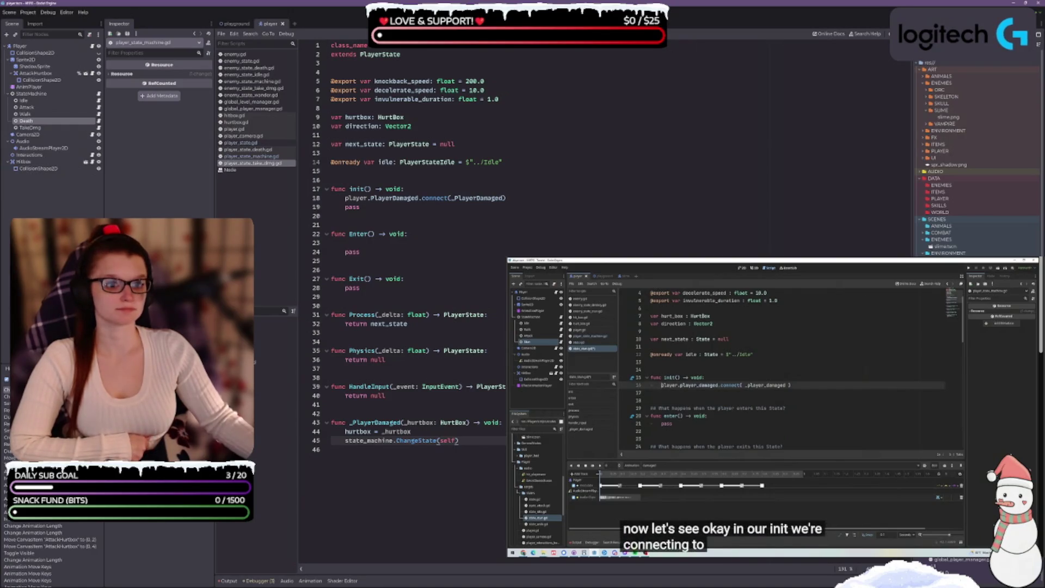
pyautogui.moveTo(361, 207); pyautogui.dragTo(344, 206)
# Step: Remove pass from init() and Enter(), and call player.UpdateAnim("take_dmg") in Enter
pyautogui.press('BackSpace')
pyautogui.press('BackSpace')
pyautogui.press('Delete')
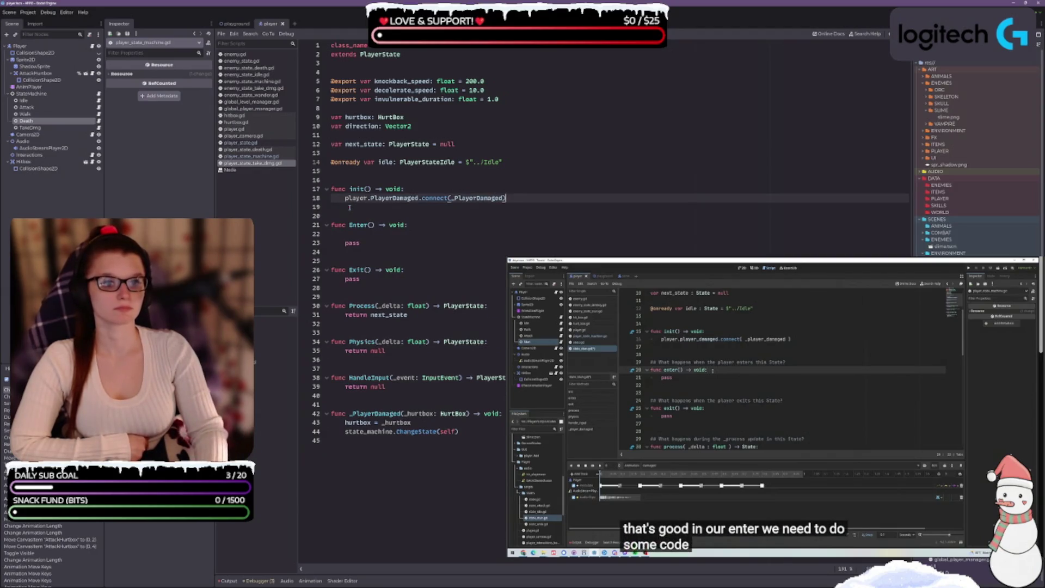
pyautogui.press('Down')
pyautogui.press('Down')
pyautogui.press('Down')
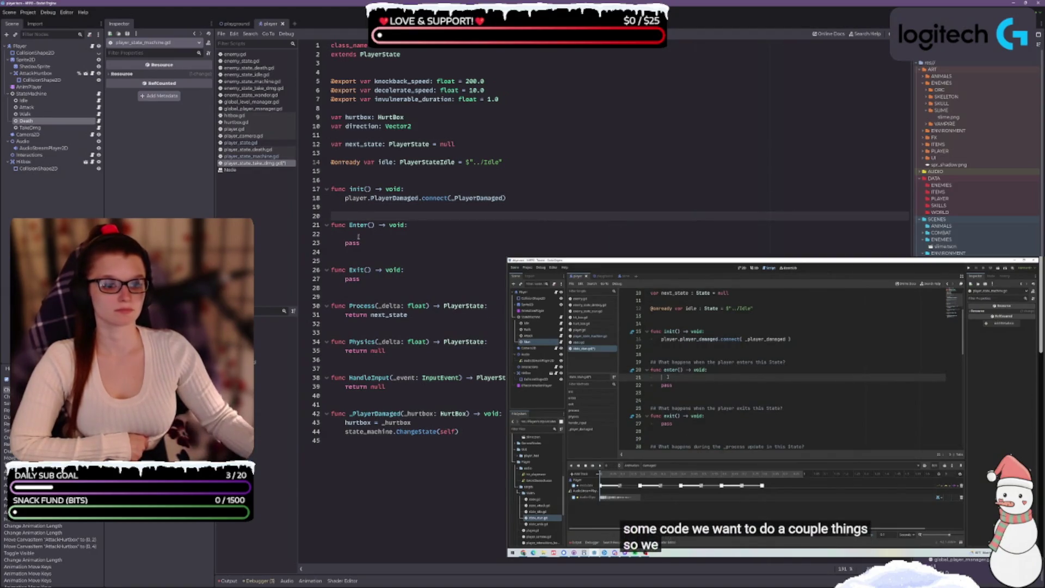
pyautogui.press('End')
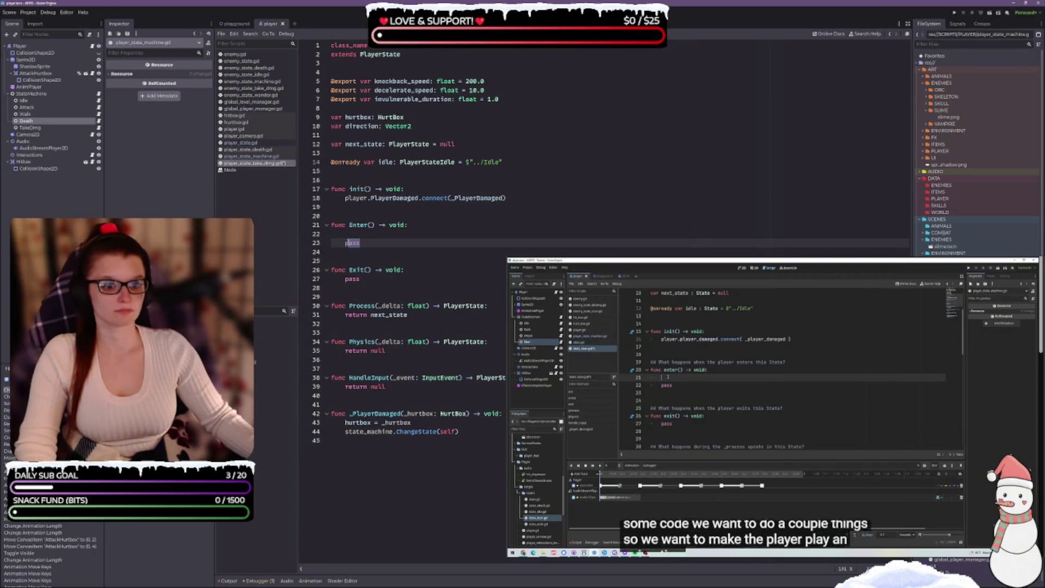
pyautogui.press('BackSpace')
pyautogui.press('BackSpace')
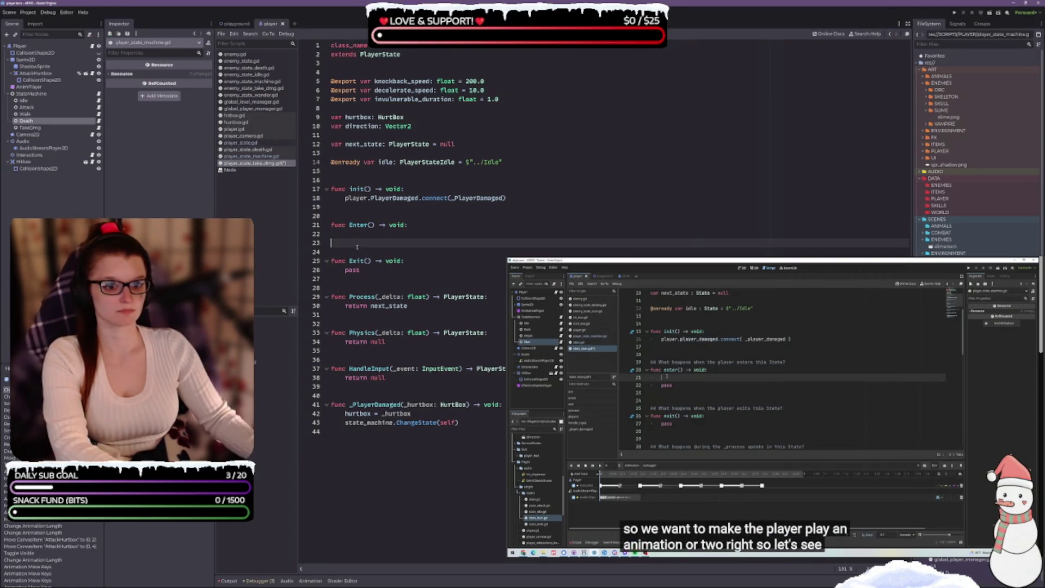
pyautogui.write('layer.up')
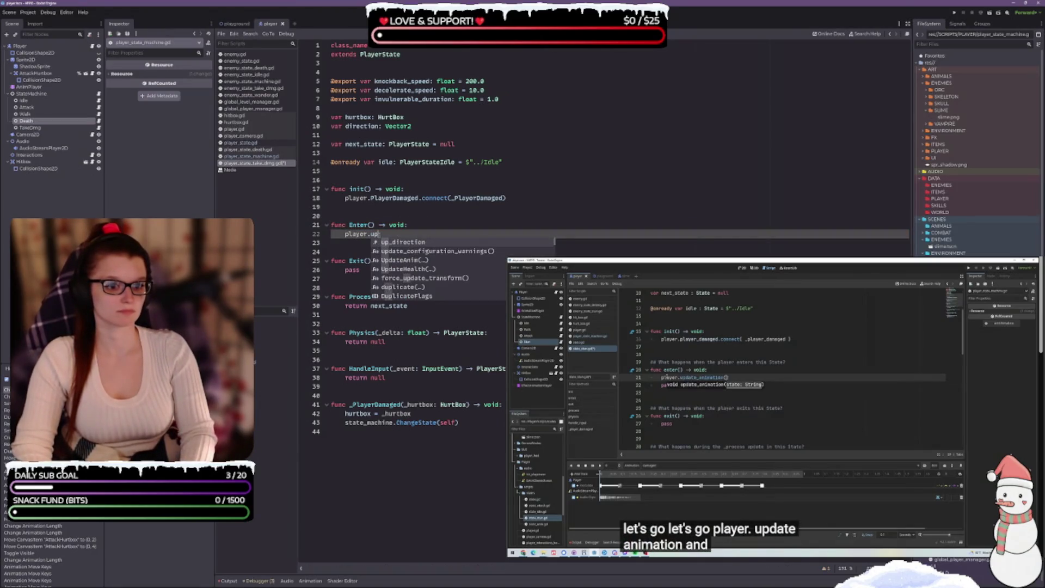
pyautogui.press('Down')
pyautogui.press('Down')
pyautogui.press('Return')
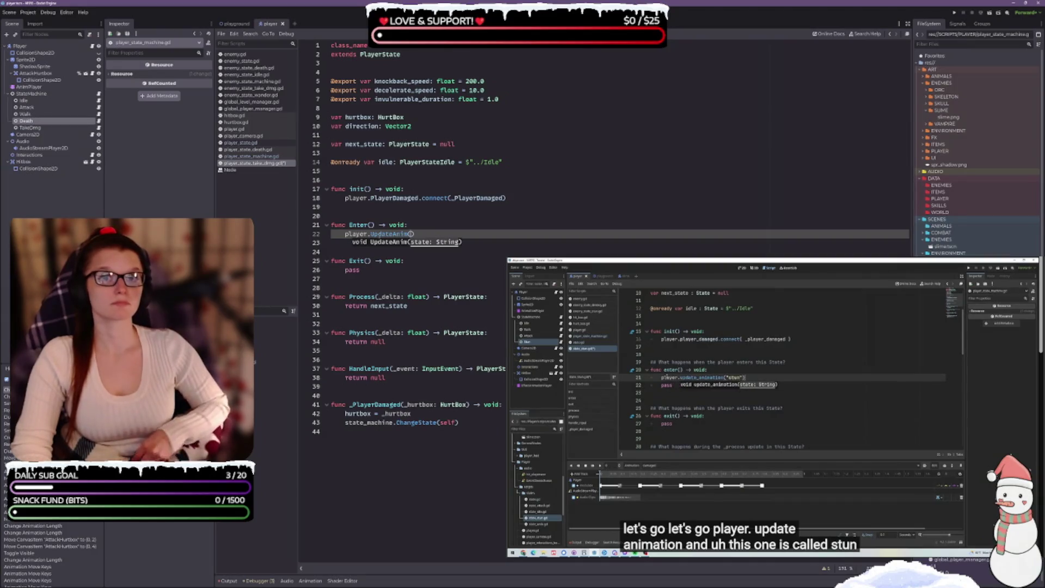
pyautogui.write('"')
pyautogui.write('take_dm')
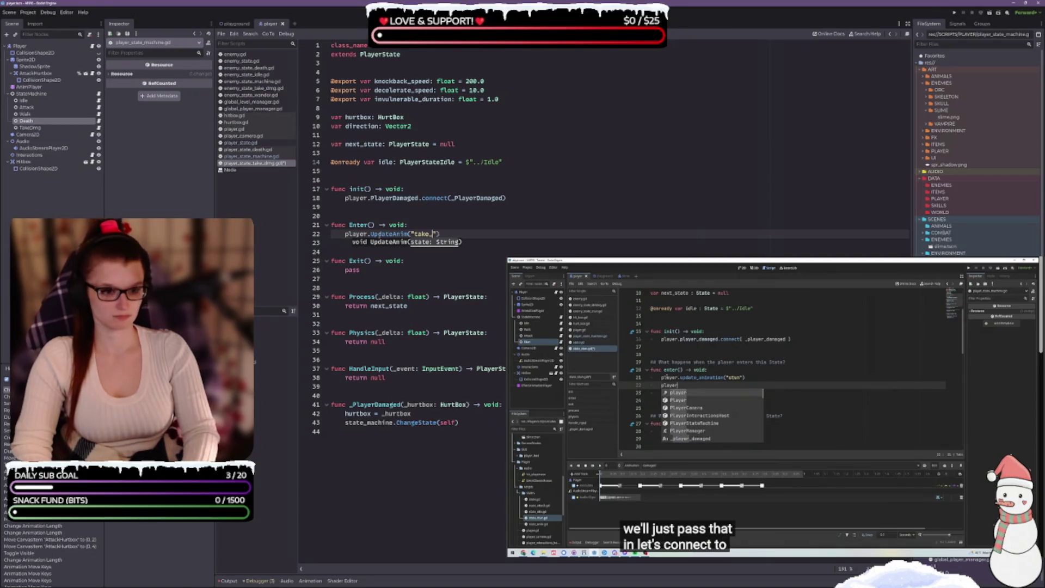
pyautogui.write('g')
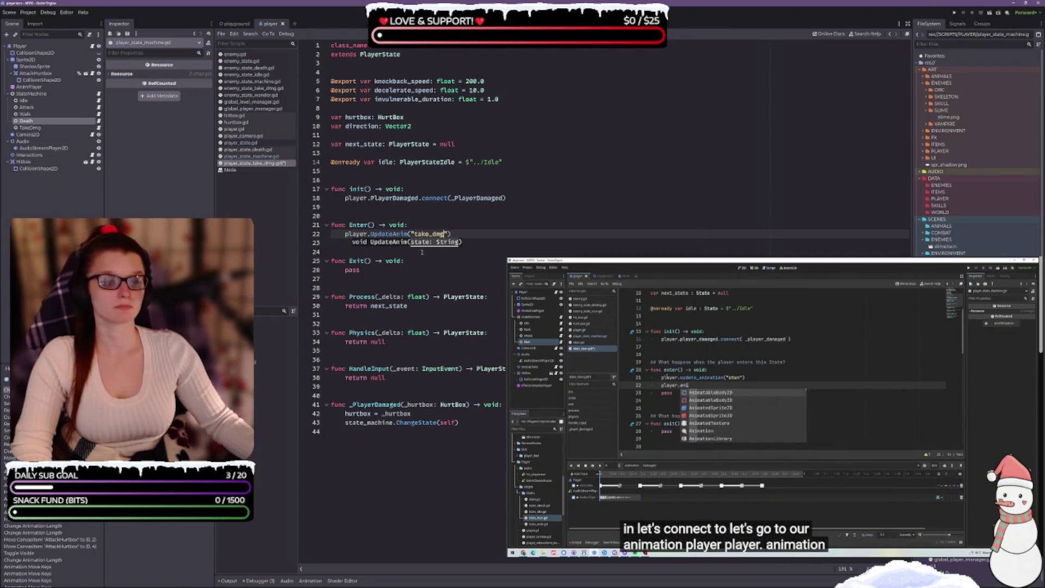
# Step: Connect player.anim_player.animation_finished to _AnimFinished on the next line
pyautogui.click(513, 229)
pyautogui.press('Return')
pyautogui.write('player.anim')
pyautogui.press('Return')
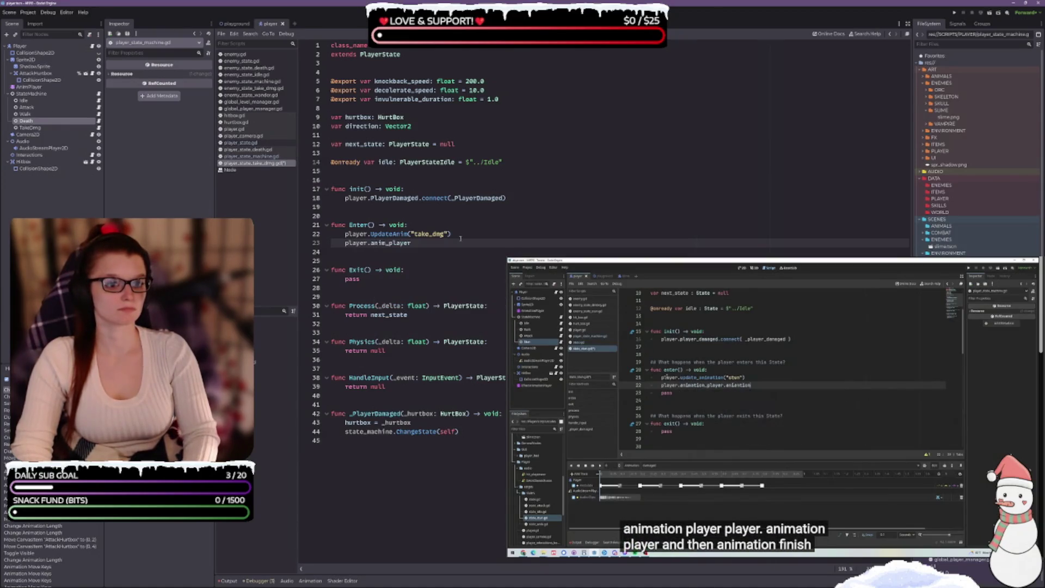
pyautogui.write('.anim')
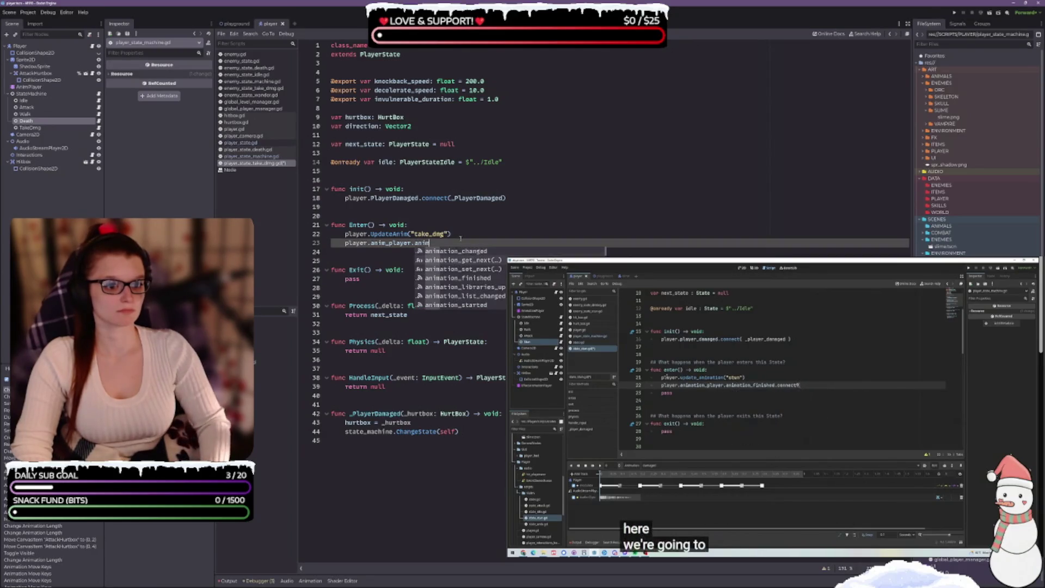
pyautogui.press('Down')
pyautogui.press('Down')
pyautogui.press('Down')
pyautogui.press('Return')
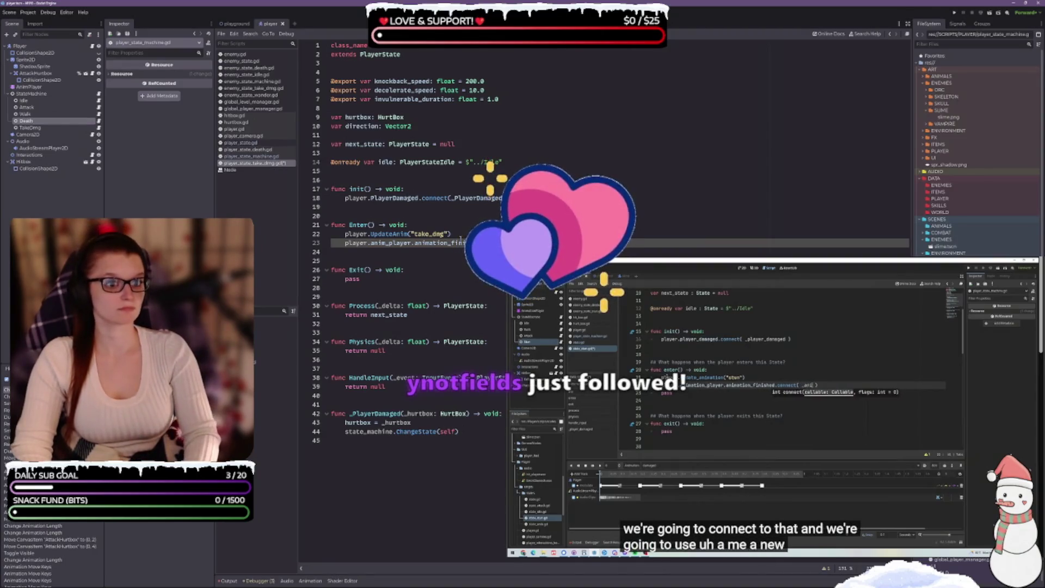
pyautogui.write('.connect(')
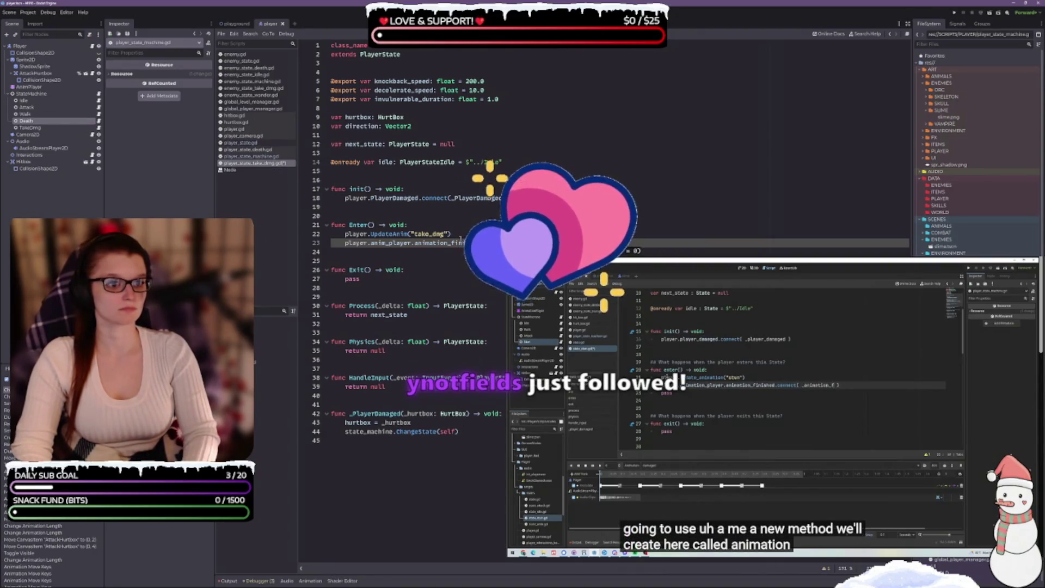
pyautogui.write('_Anim')
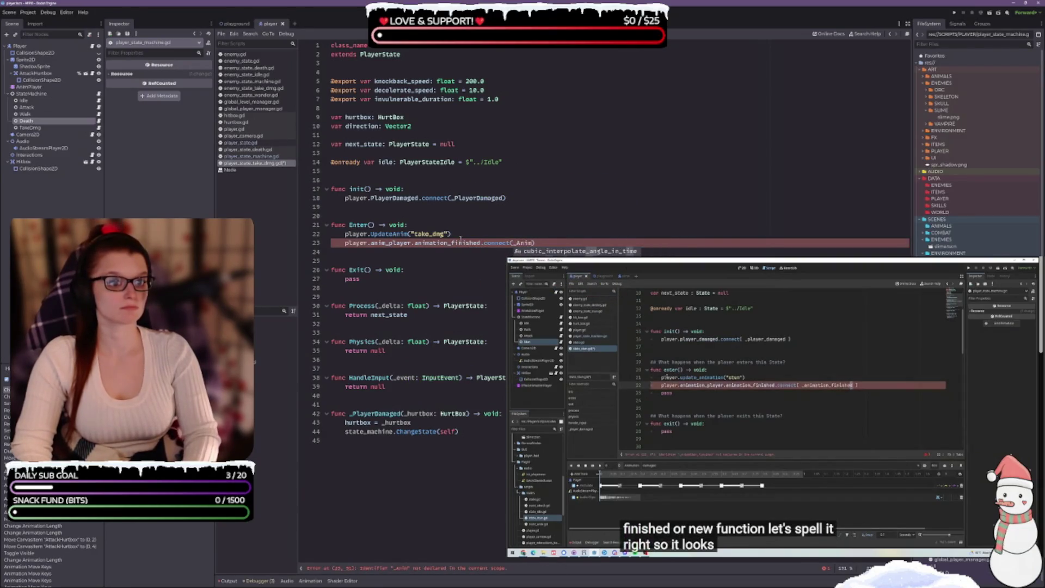
pyautogui.write('Finished')
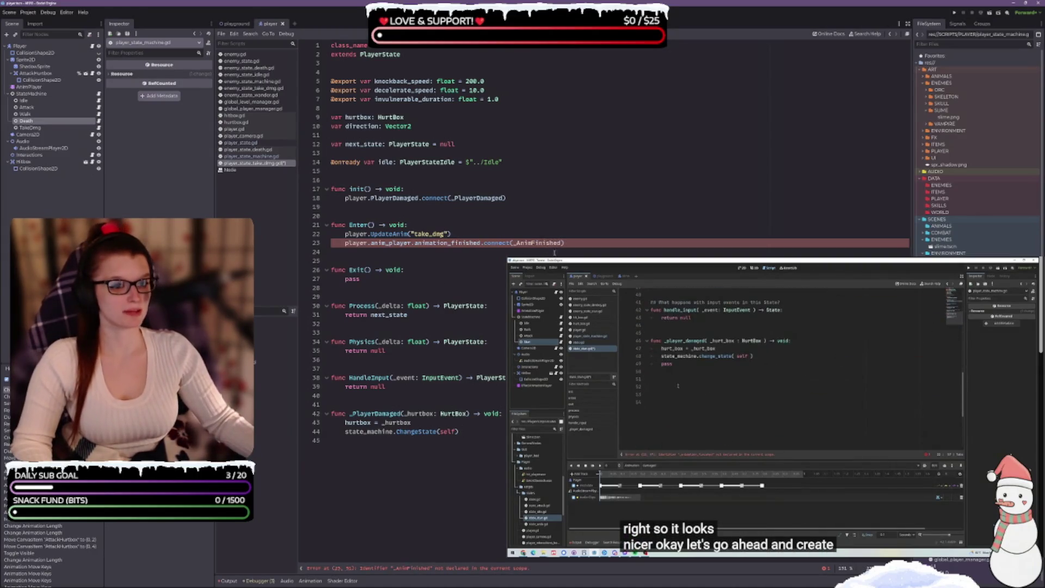
# Step: Append func _AnimFinished(_anim: String) -> void: setting next_state = idle, and save the script
pyautogui.doubleClick(538, 243)
pyautogui.click(410, 457)
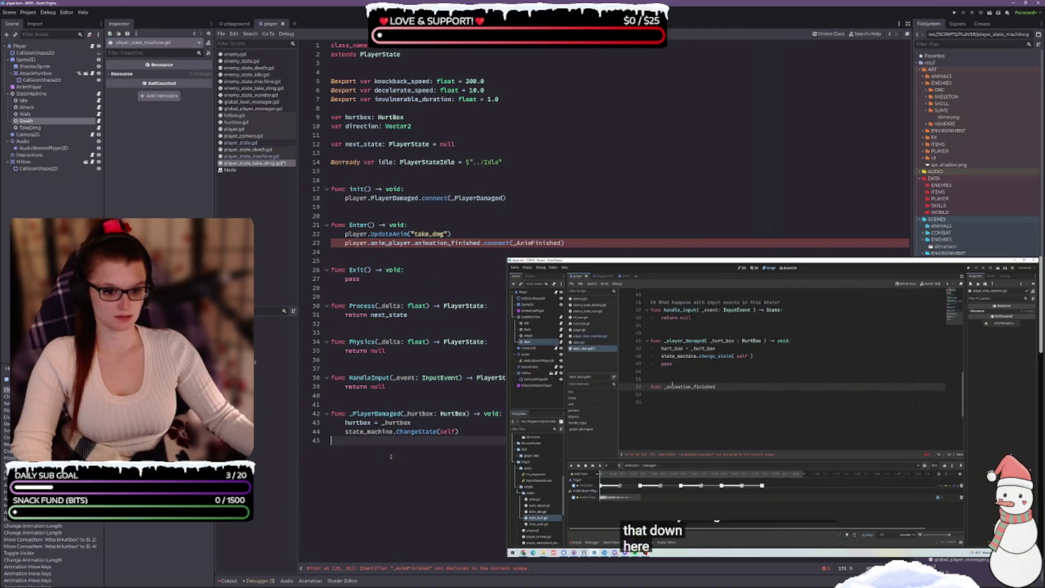
pyautogui.press('Return')
pyautogui.press('Return')
pyautogui.write('func _AnimFinished')
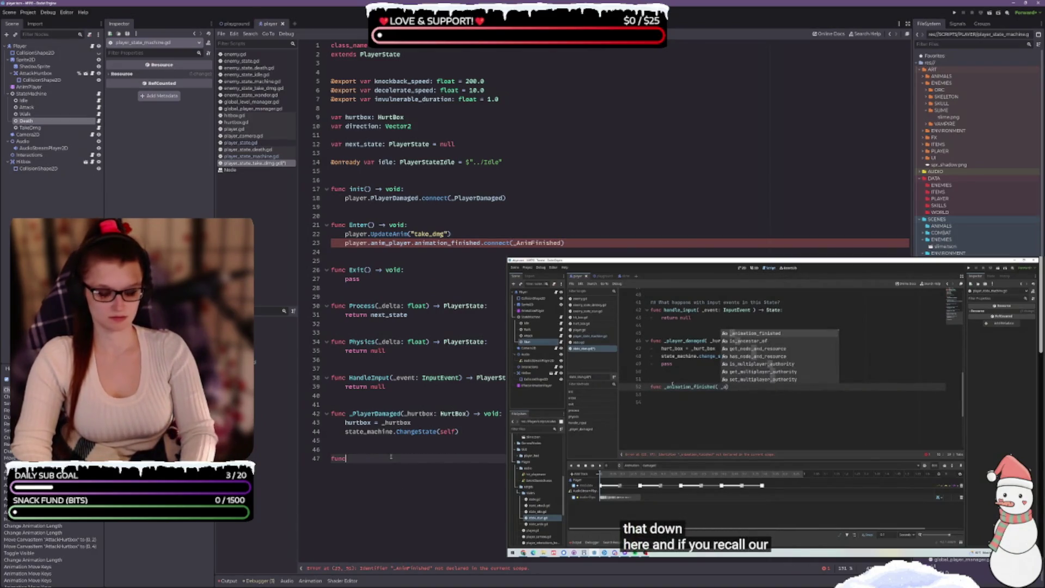
pyautogui.write('(')
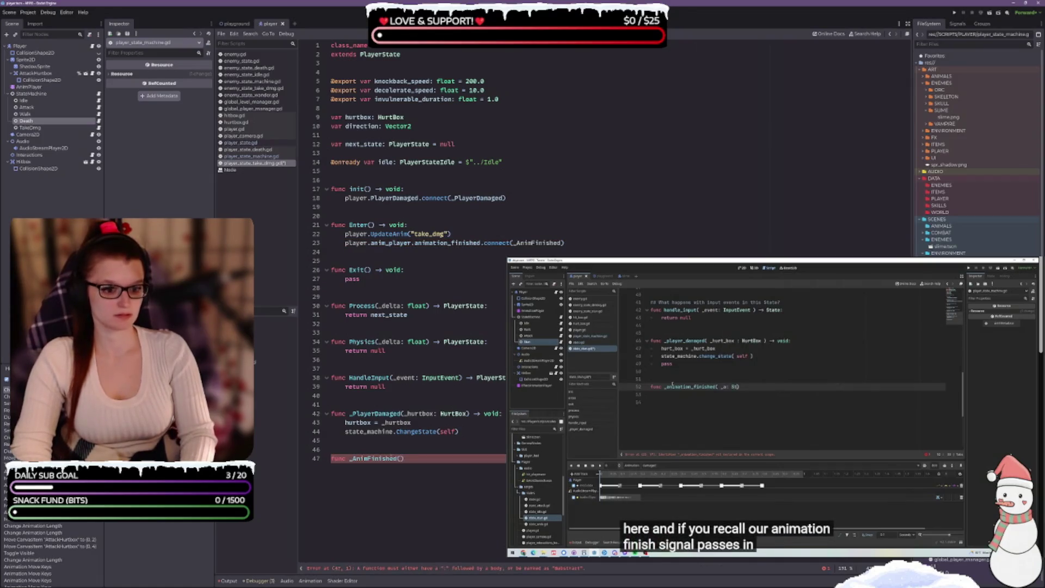
pyautogui.write('_')
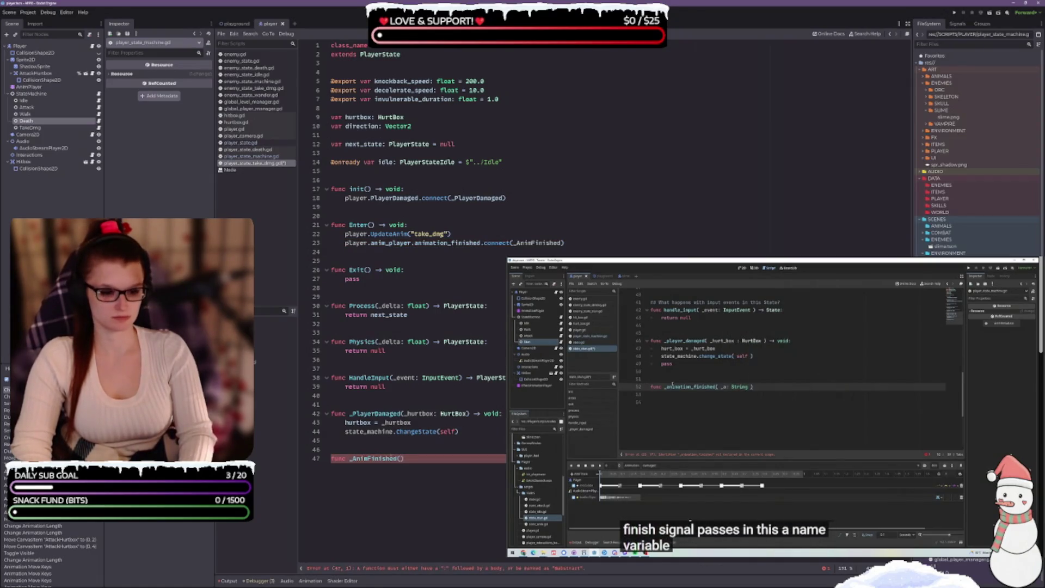
pyautogui.write('anim: ')
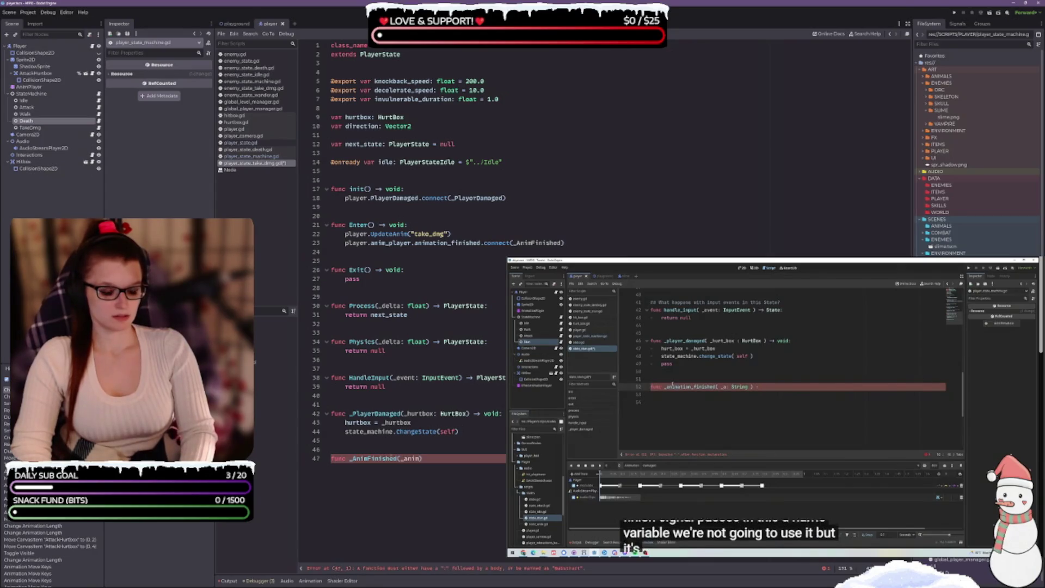
pyautogui.write('String) -')
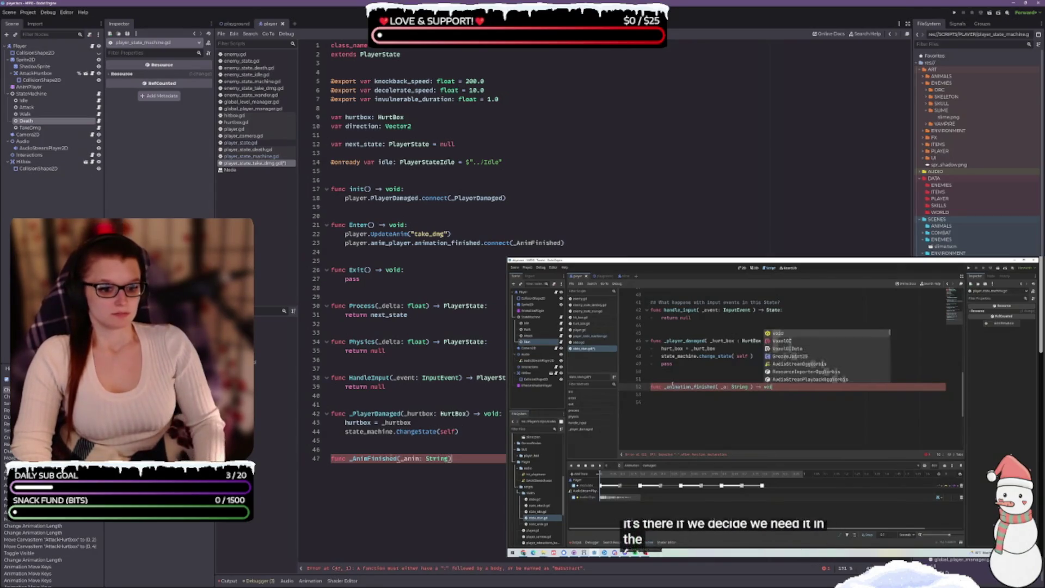
pyautogui.write('> void:')
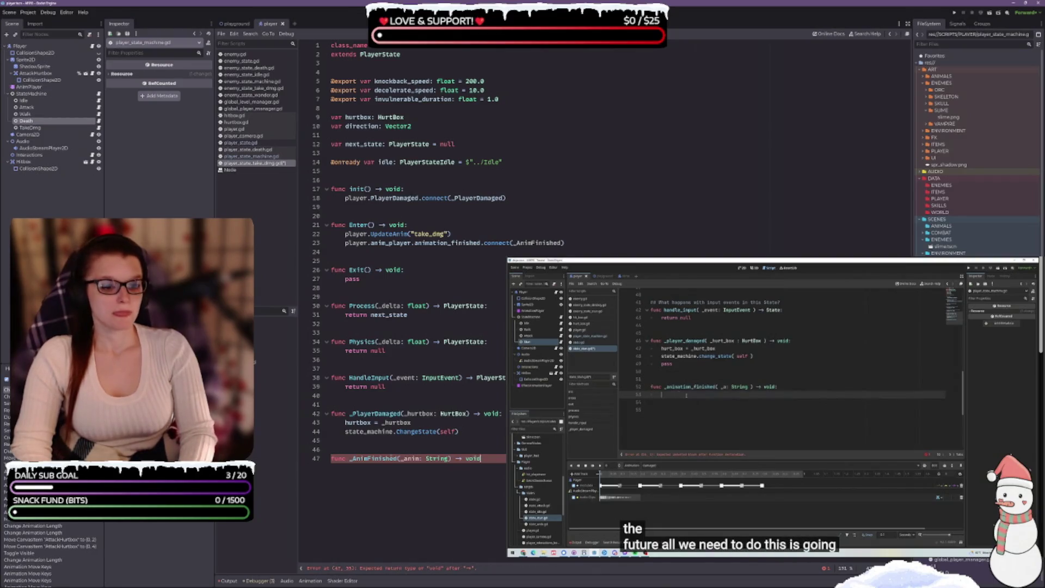
pyautogui.press('Return')
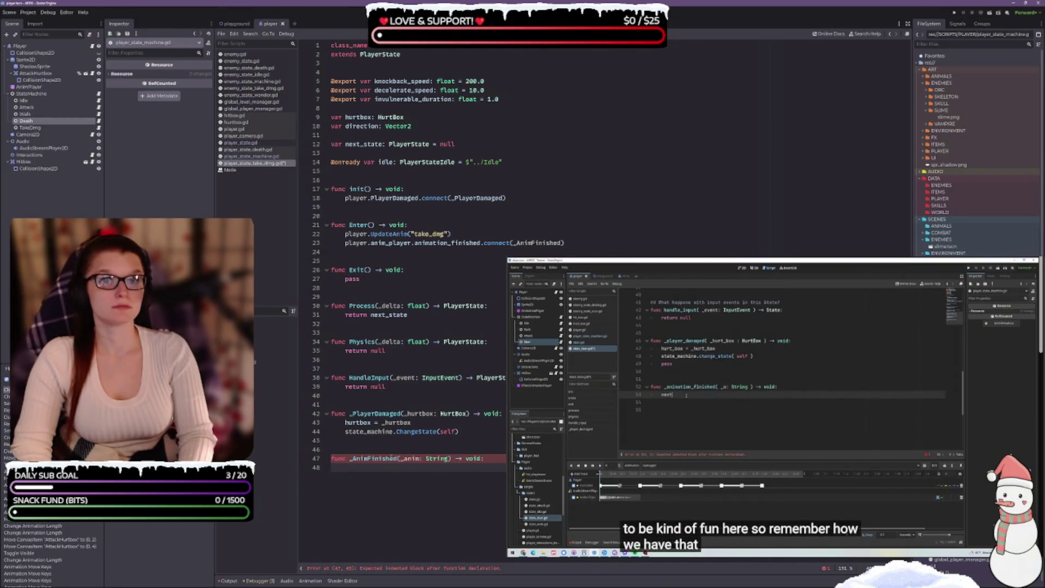
pyautogui.write('next')
pyautogui.press('Return')
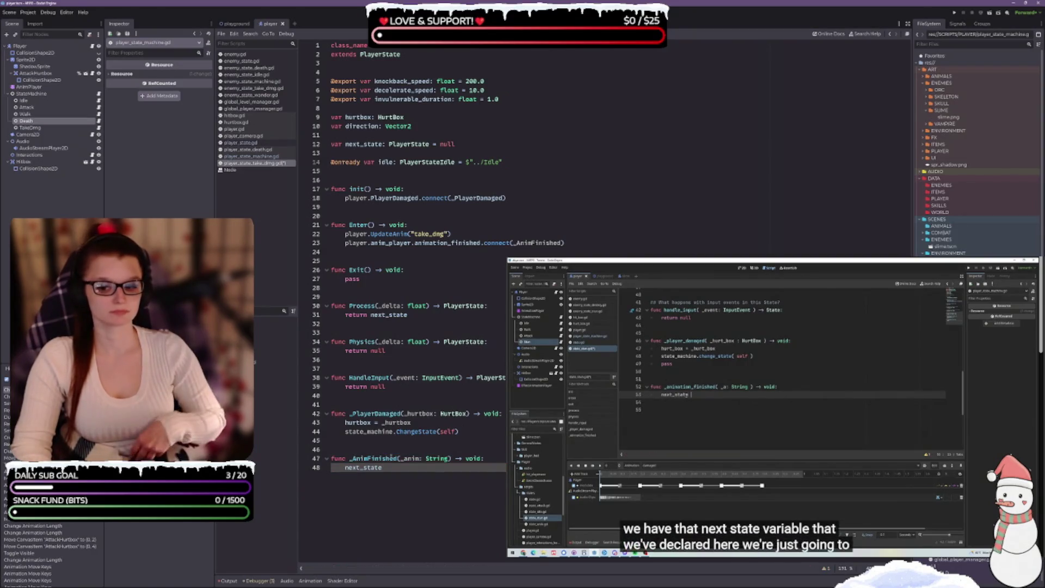
pyautogui.write('idle')
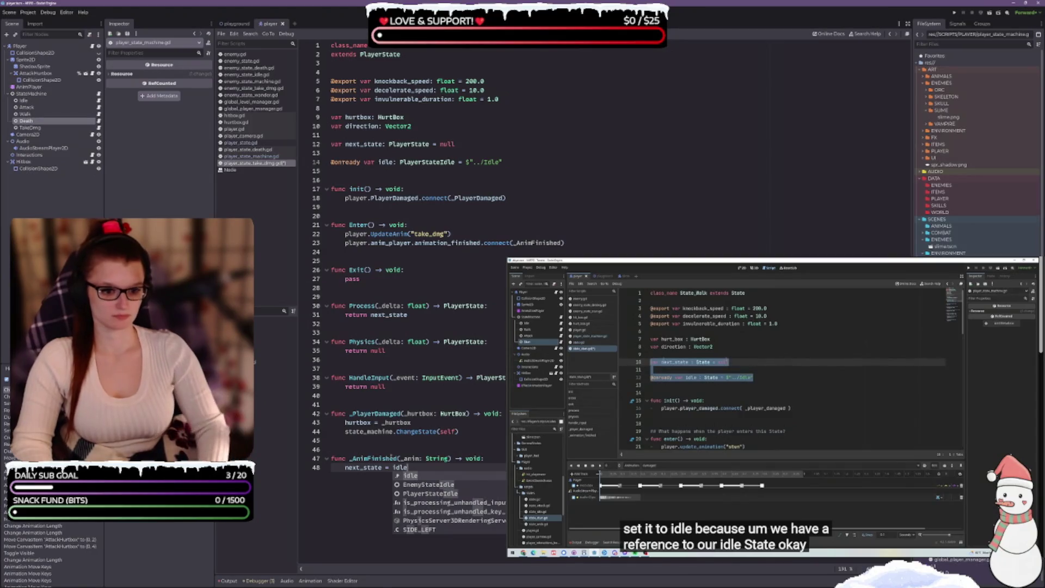
pyautogui.press('Escape')
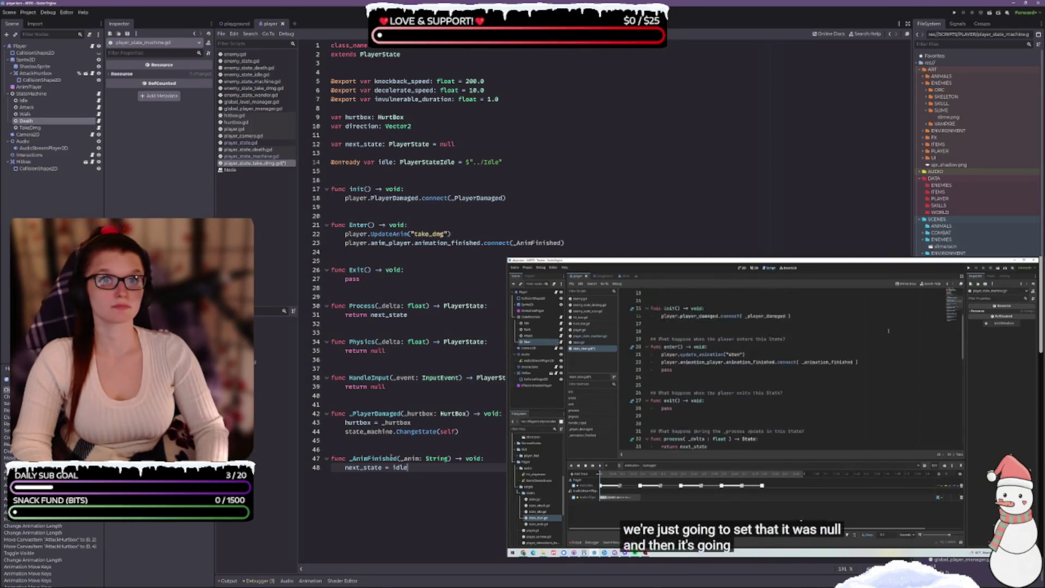
pyautogui.hotkey('ctrl', 's')
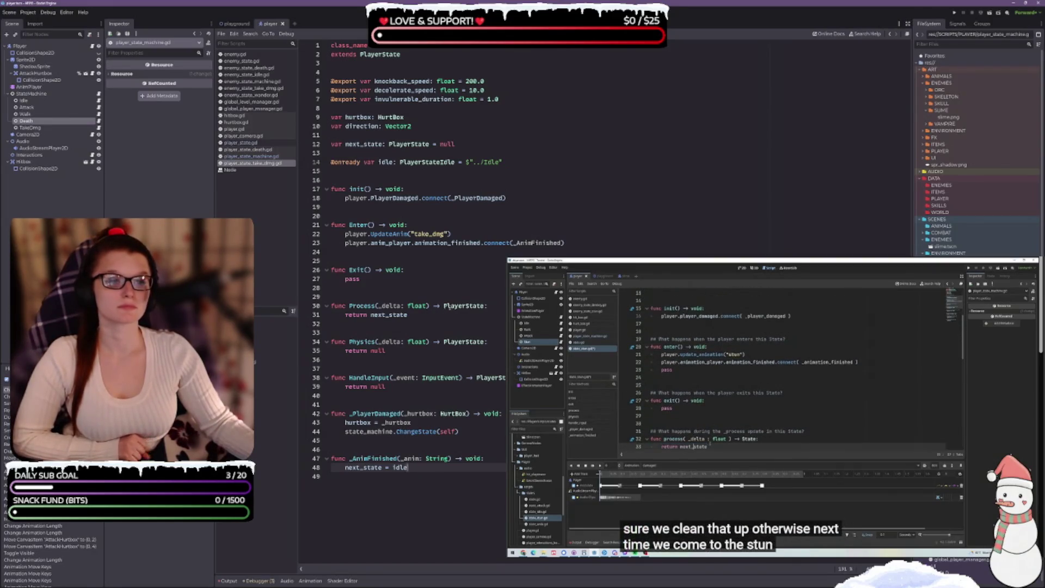
pyautogui.click(585, 243)
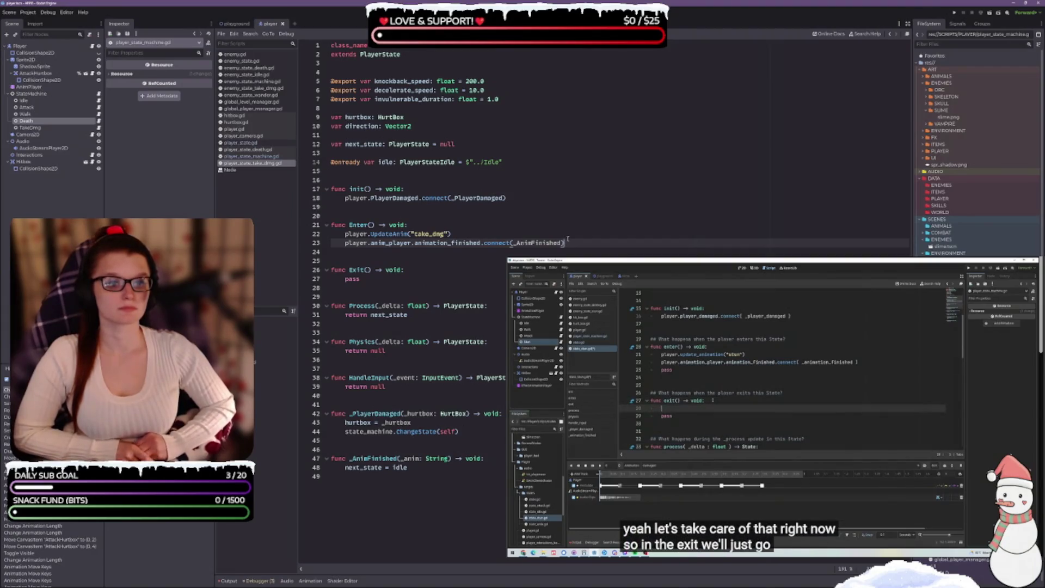
# Step: Replace pass in Exit() with next_state = null and save
pyautogui.doubleClick(353, 279)
pyautogui.write('next')
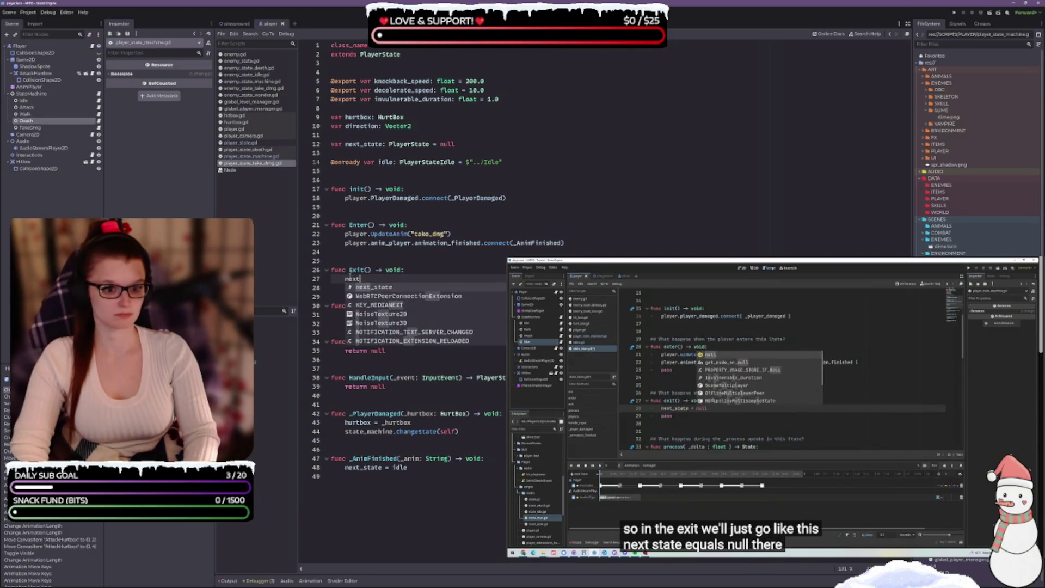
pyautogui.press('Return')
pyautogui.write('=')
pyautogui.press('BackSpace')
pyautogui.press('BackSpace')
pyautogui.press('BackSpace')
pyautogui.write('null')
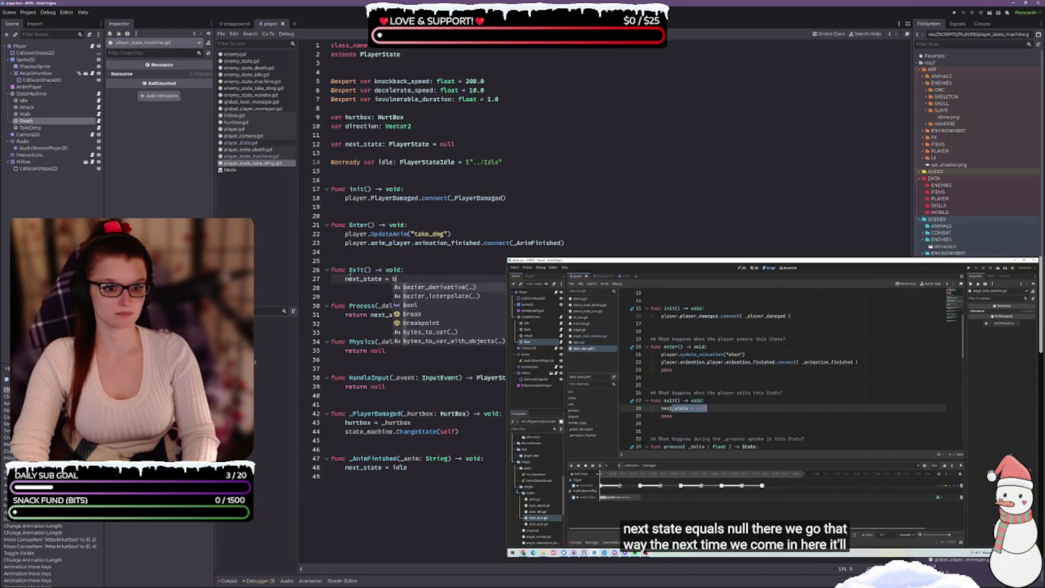
pyautogui.hotkey('ctrl', 's')
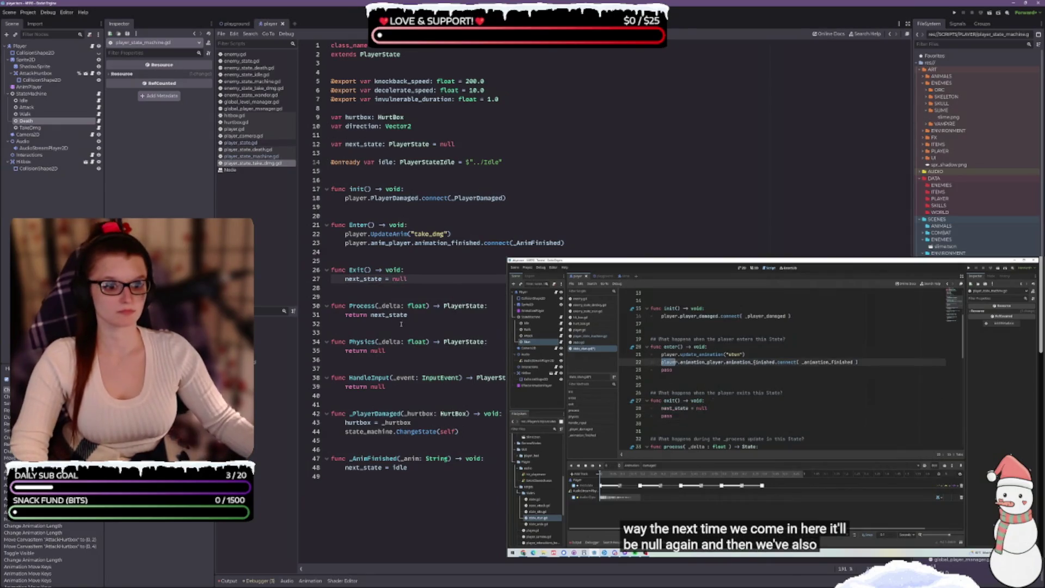
pyautogui.click(402, 289)
# Step: Copy the animation_finished.connect(_AnimFinished) line into Exit and change connect to disconnect
pyautogui.click(587, 242)
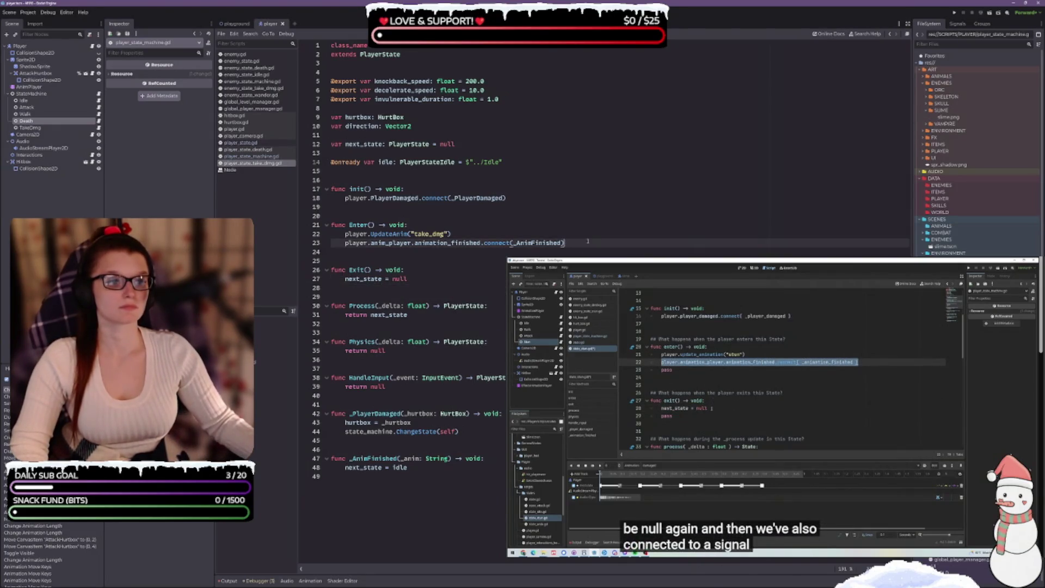
pyautogui.moveTo(588, 241); pyautogui.dragTo(346, 244)
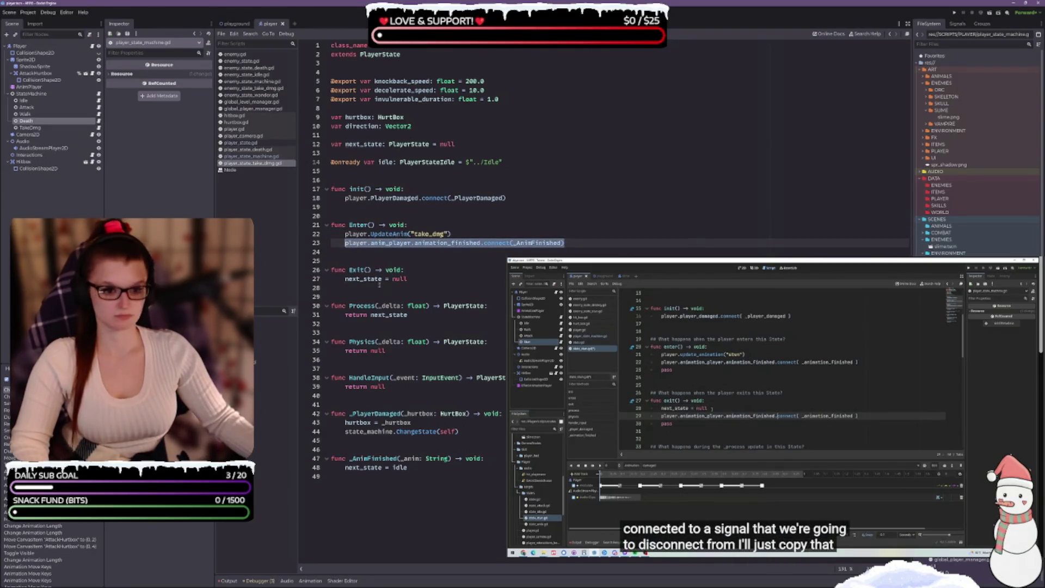
pyautogui.hotkey('ctrl', 'c')
pyautogui.click(433, 279)
pyautogui.press('Return')
pyautogui.hotkey('ctrl', 'v')
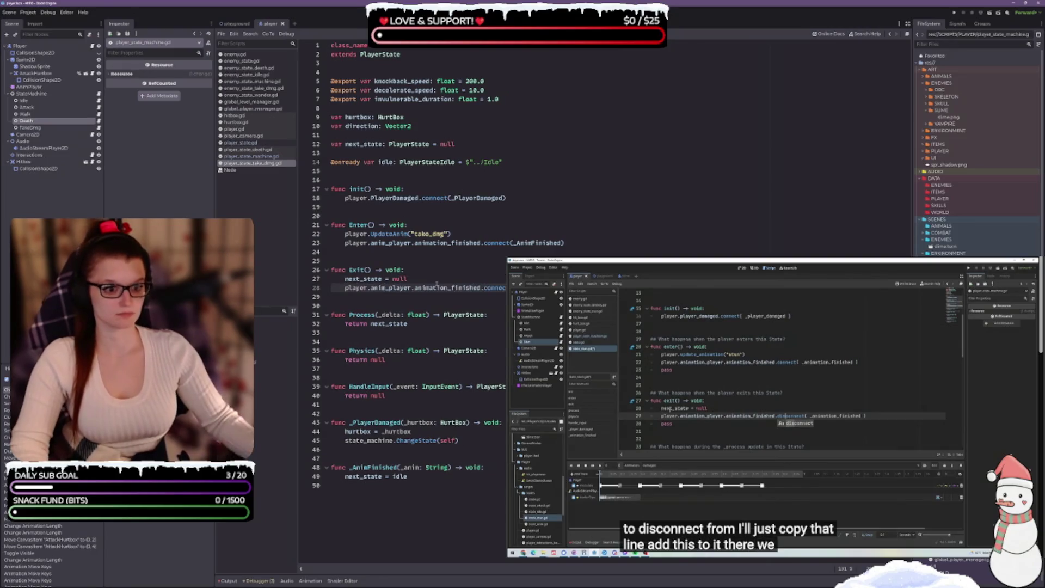
pyautogui.click(484, 287)
pyautogui.write('di')
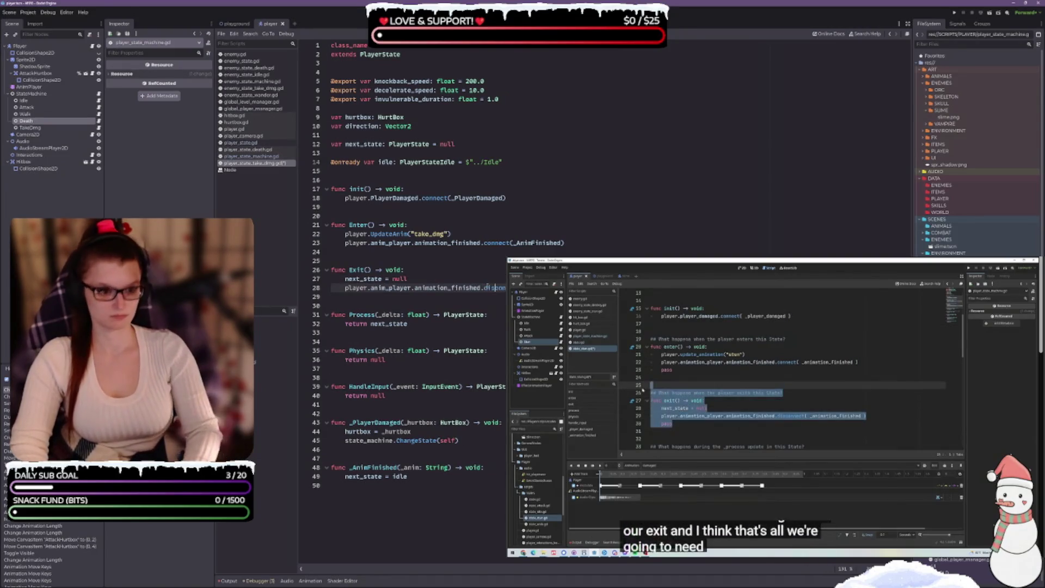
pyautogui.write('scon')
pyautogui.press('Escape')
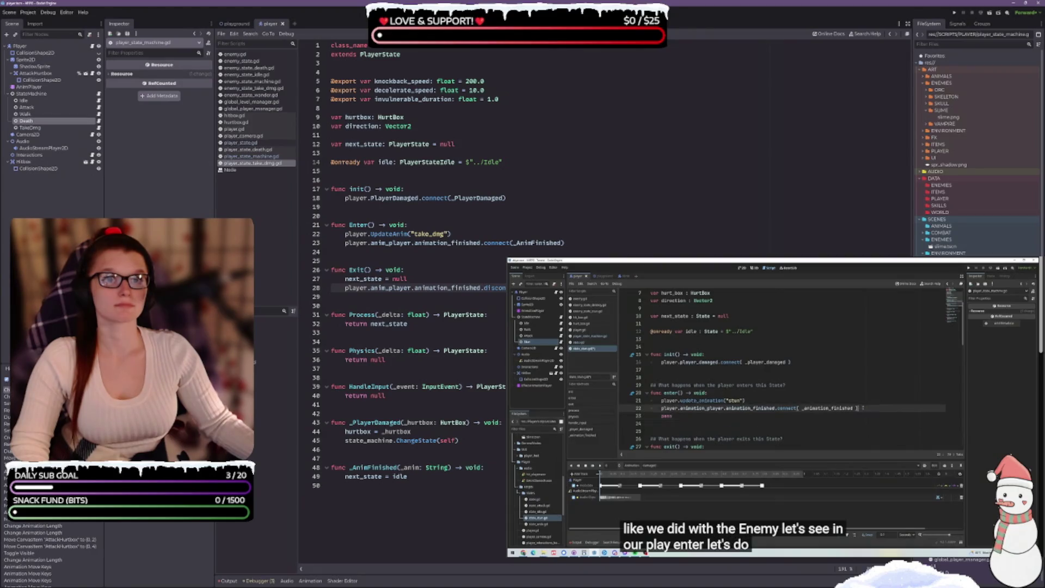
# Step: In Enter, set direction = player.global_position.direction_to(hurtbox.global_position)
pyautogui.click(600, 243)
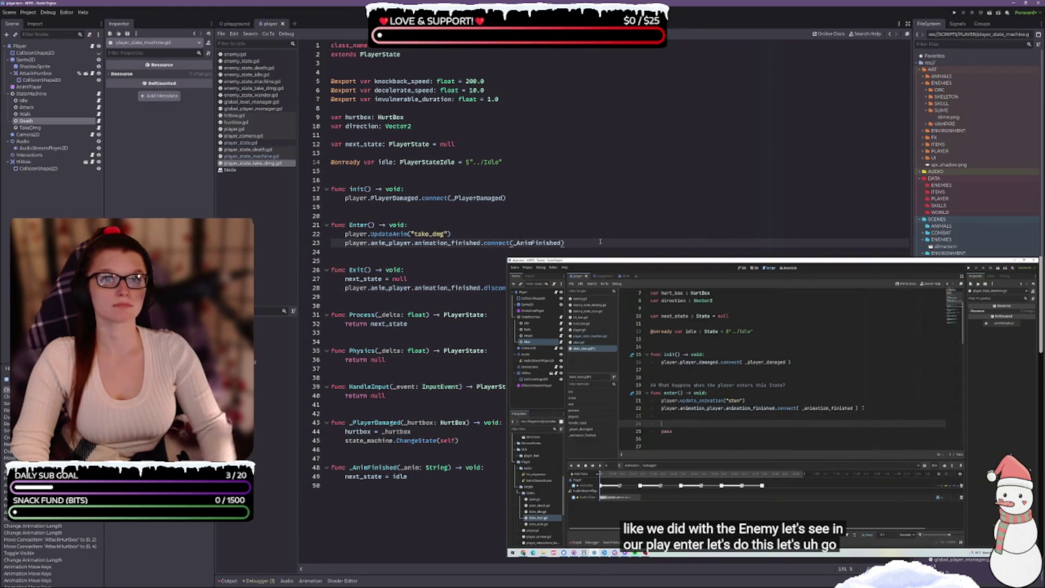
pyautogui.press('Return')
pyautogui.press('Return')
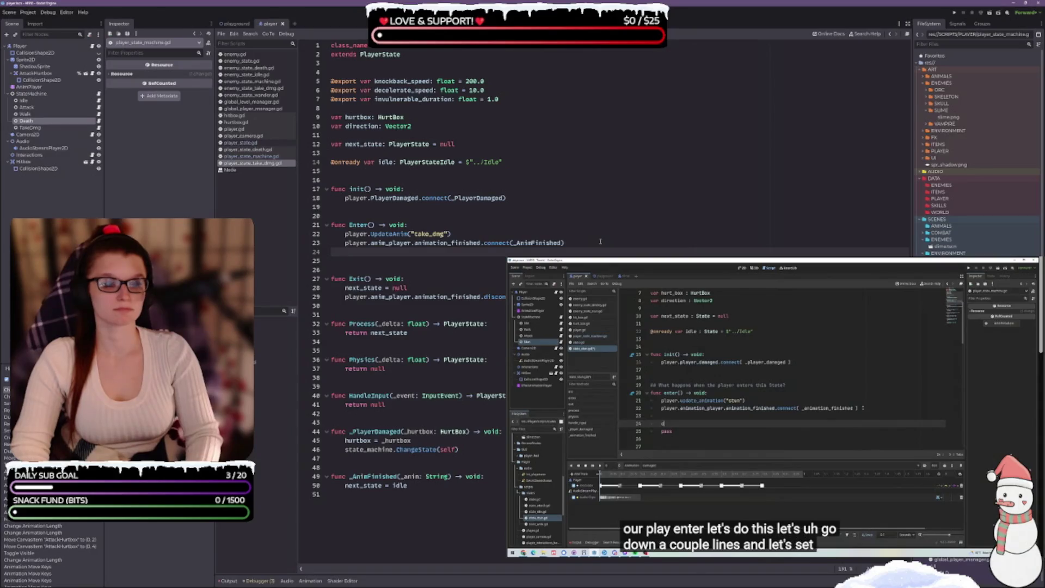
pyautogui.write('dire')
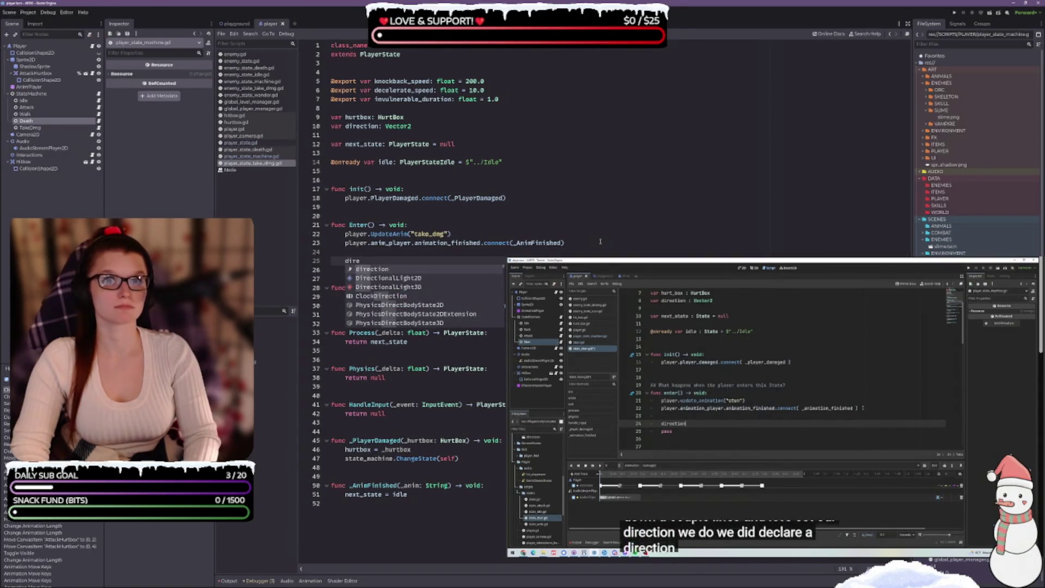
pyautogui.press('Return')
pyautogui.write('= player.')
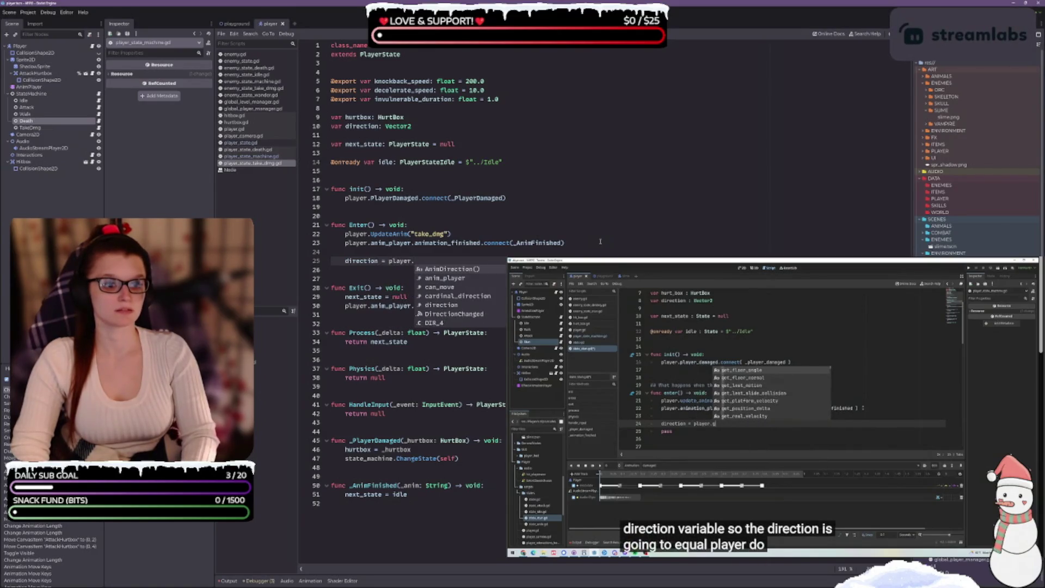
pyautogui.write('glo')
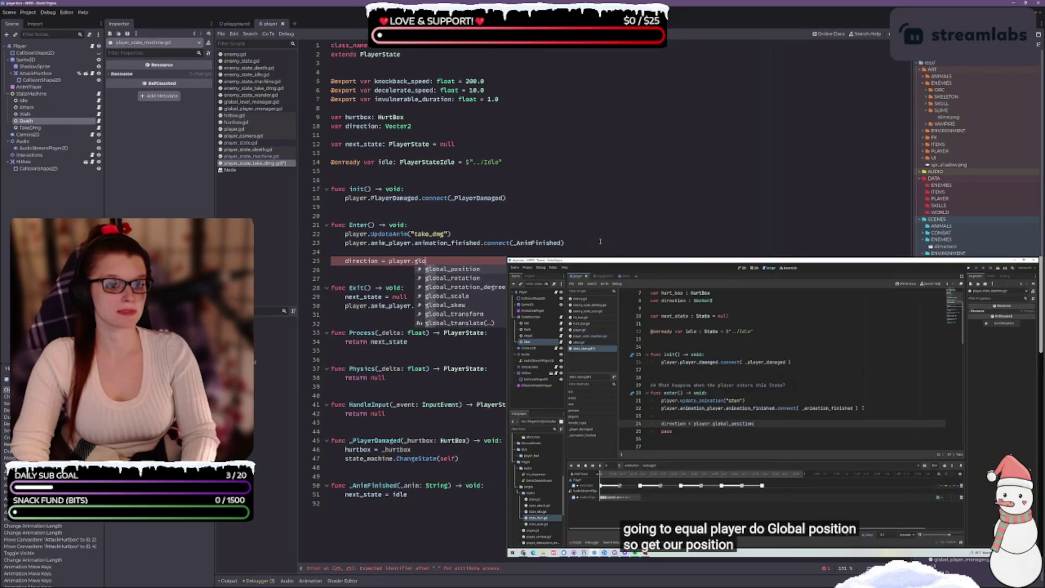
pyautogui.press('Return')
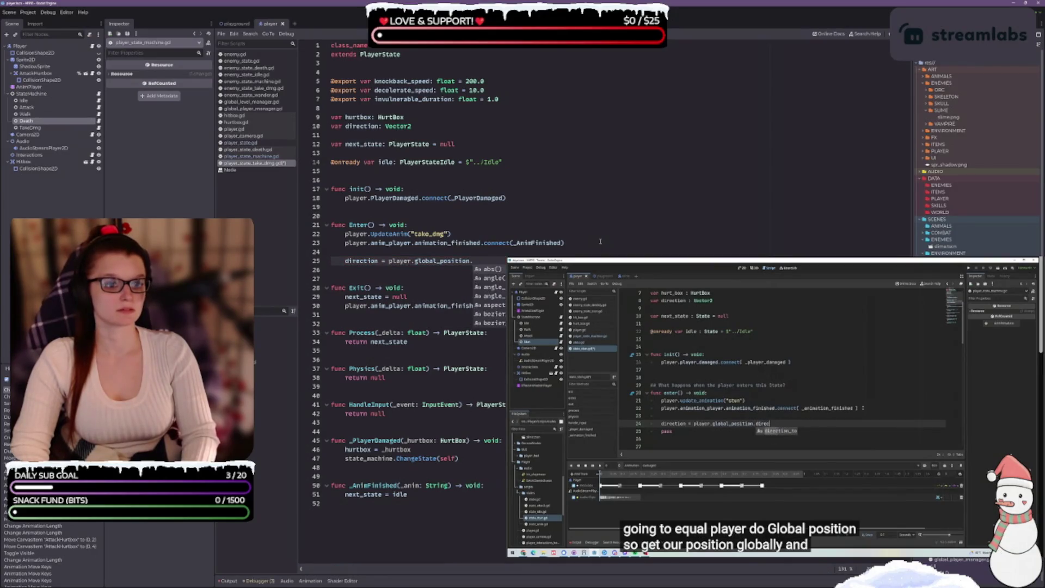
pyautogui.write('.direction')
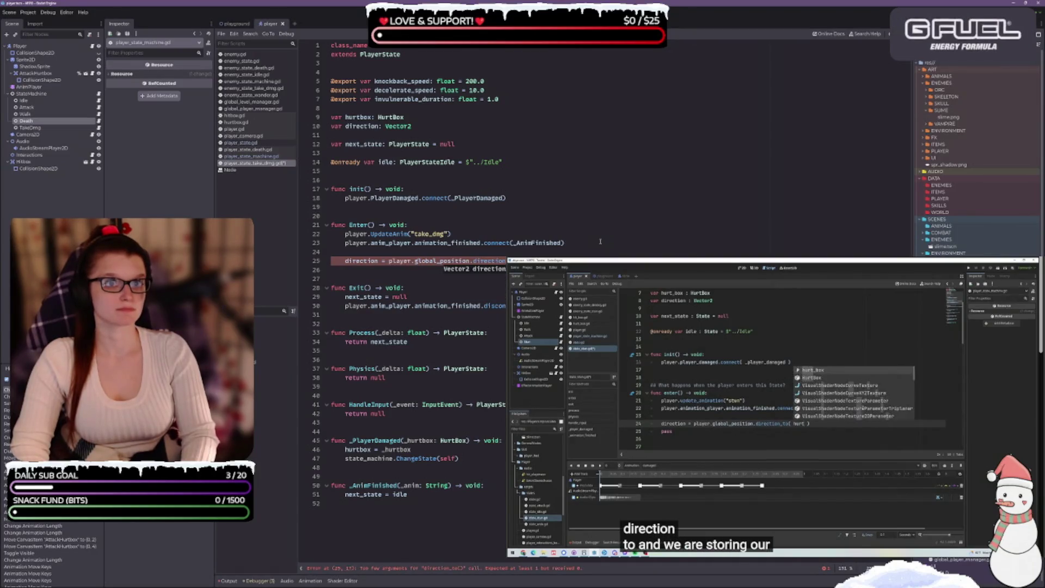
pyautogui.write('hurt')
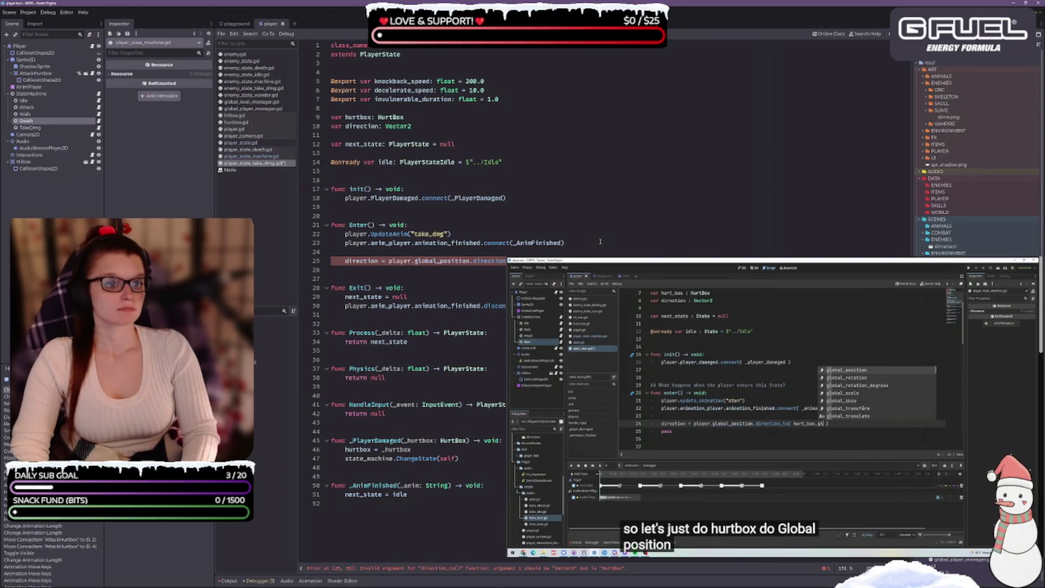
pyautogui.write('.global_position')
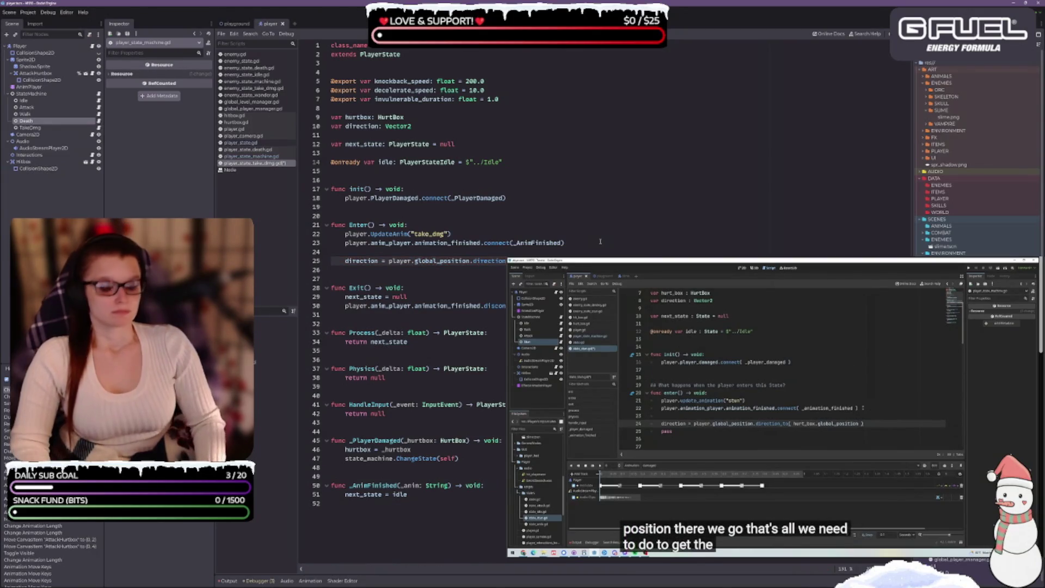
pyautogui.press('Return')
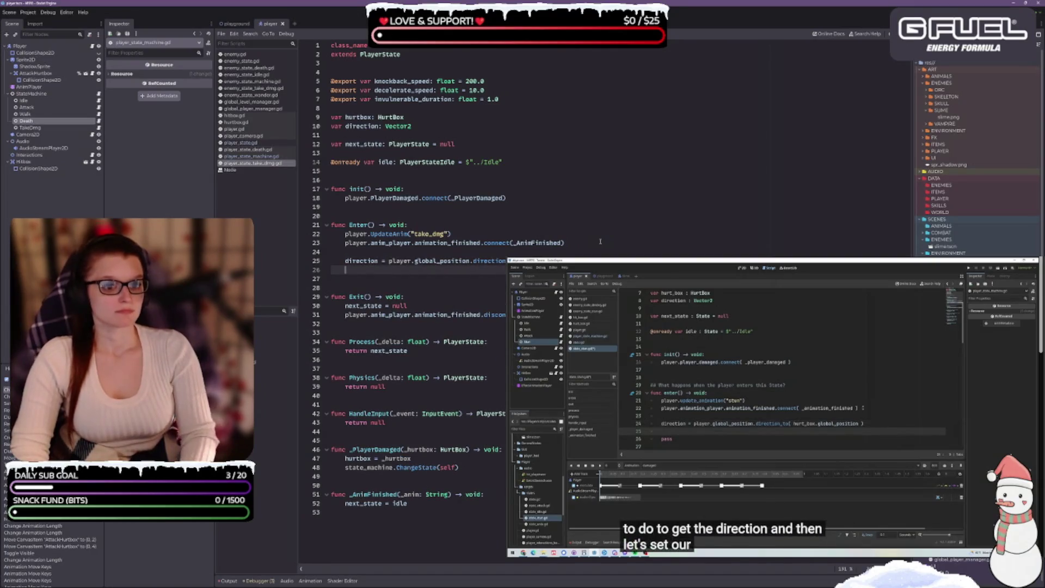
# Step: Set player.velocity = direction * -knockback_speed and call player.SetDirection()
pyautogui.write('layer.')
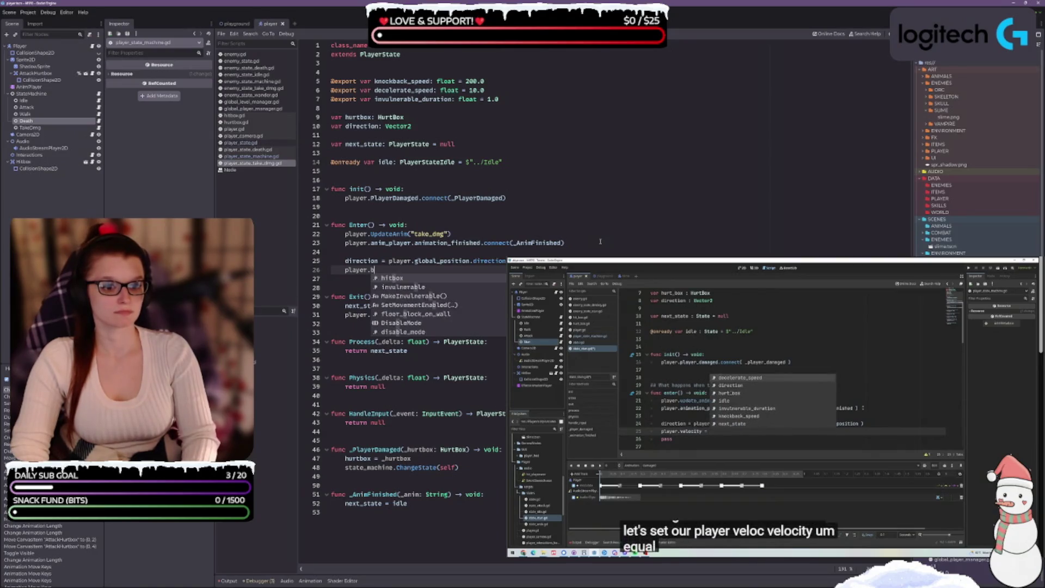
pyautogui.write('ve')
pyautogui.press('Return')
pyautogui.write('= dir')
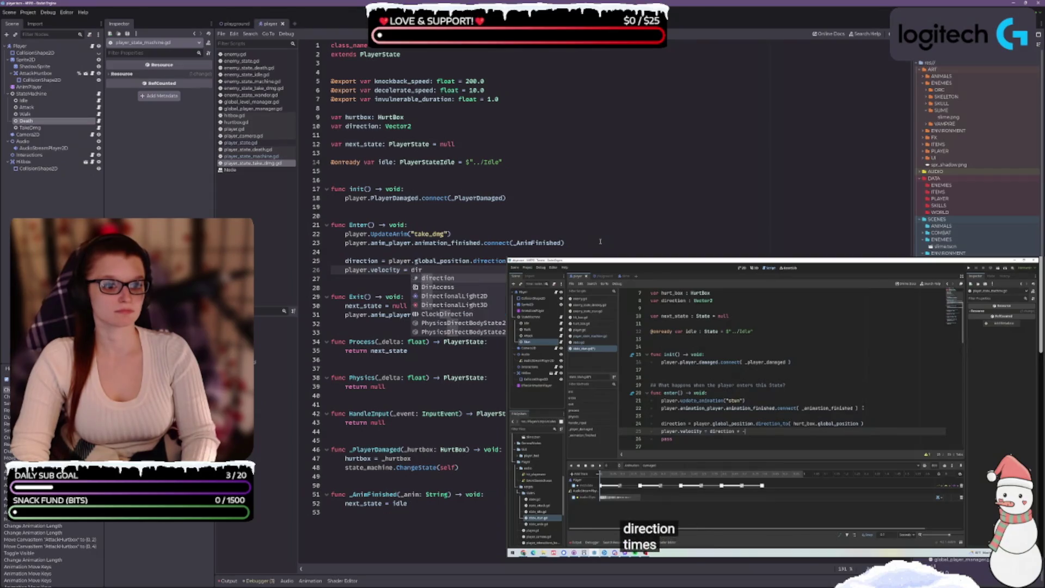
pyautogui.press('Return')
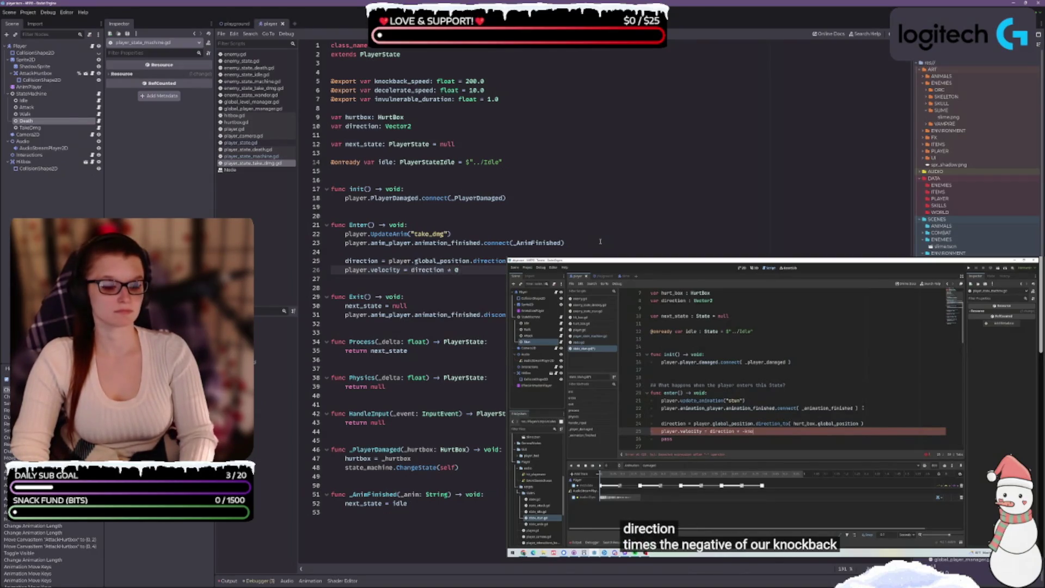
pyautogui.write('-knockback_spe')
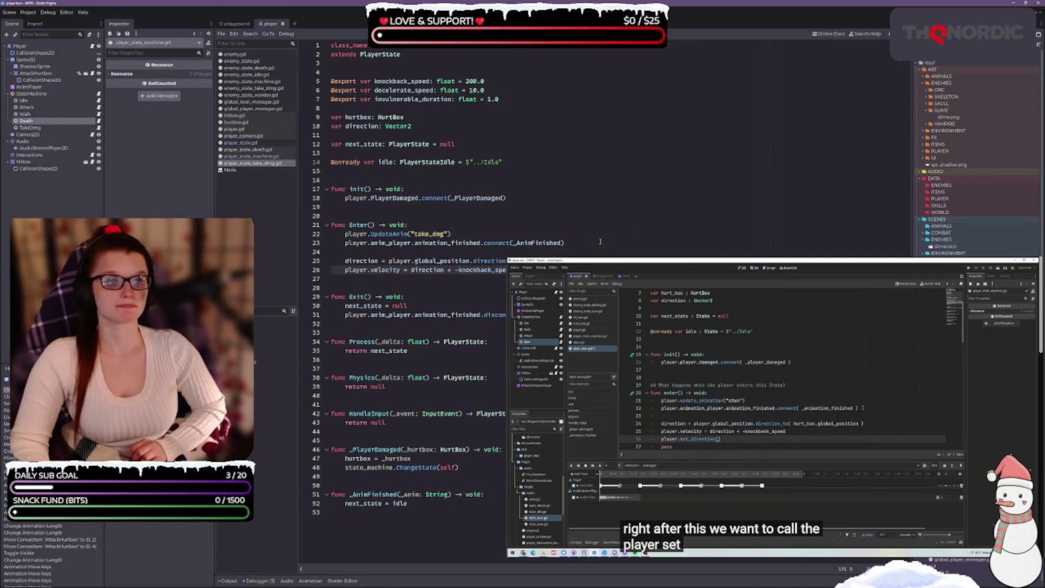
pyautogui.press('Return')
pyautogui.write('player.se')
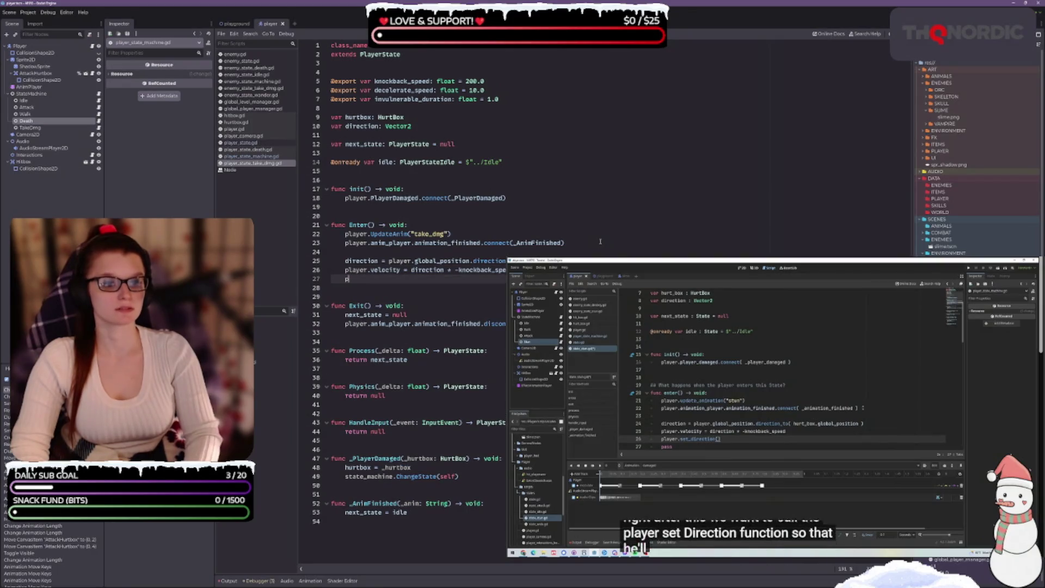
pyautogui.write('tdi')
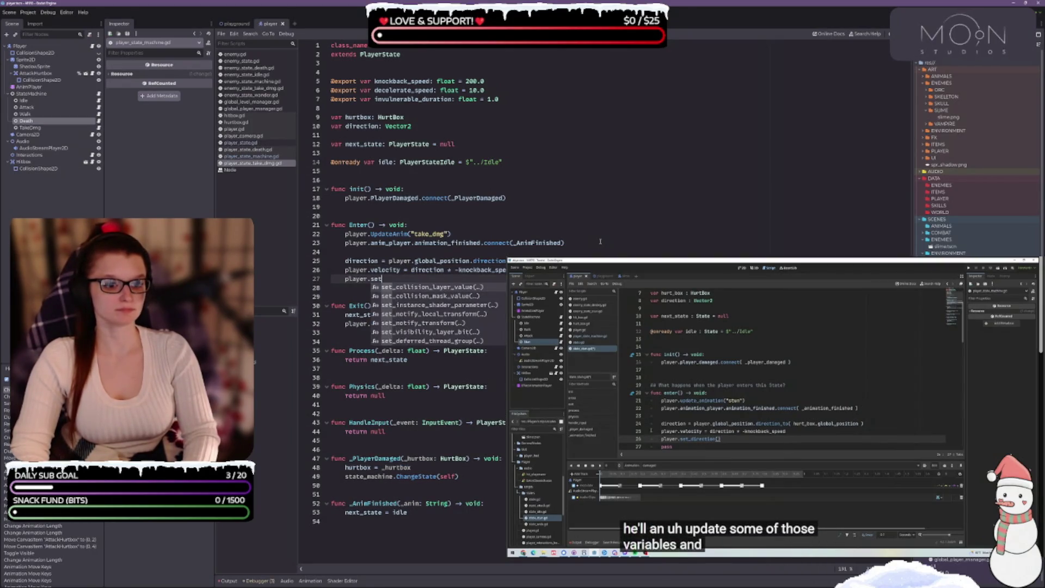
pyautogui.press('Return')
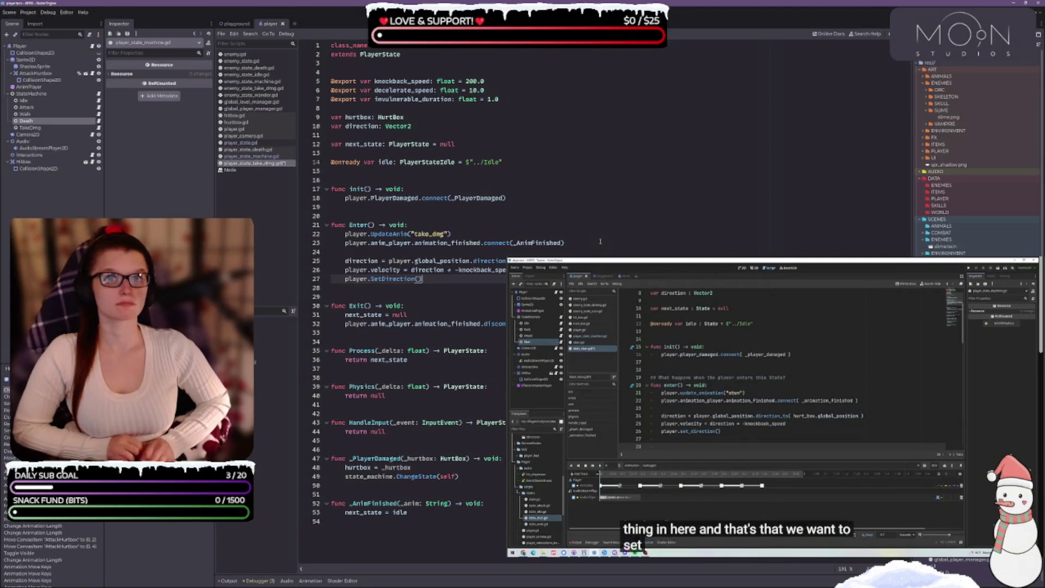
pyautogui.press('Return')
pyautogui.press('Return')
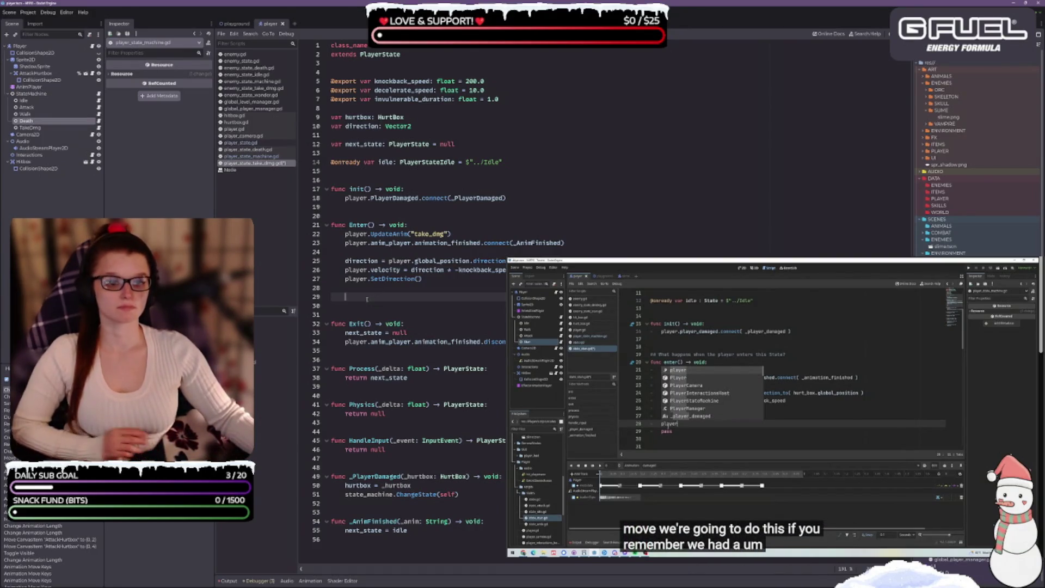
# Step: Add player.MakeInvulnerable(invulnerable_duration) to Enter and erase a trial player.eff line
pyautogui.write('player')
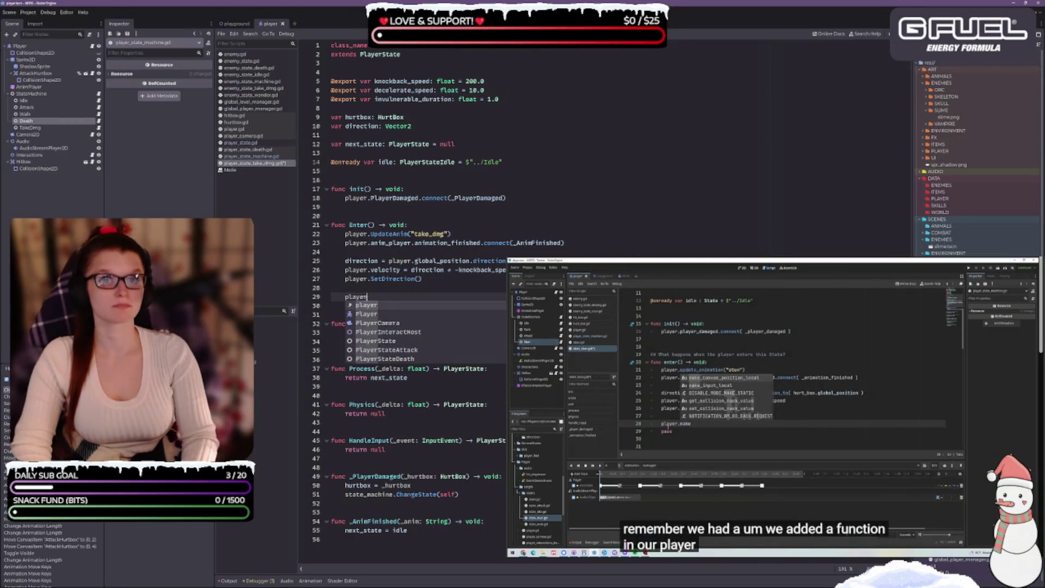
pyautogui.write('.makeI')
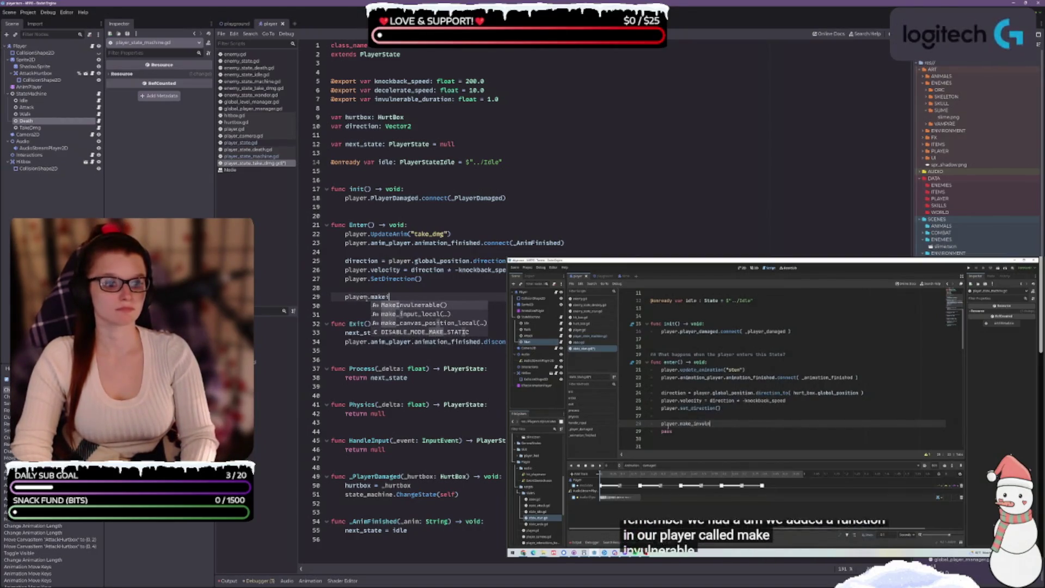
pyautogui.press('Return')
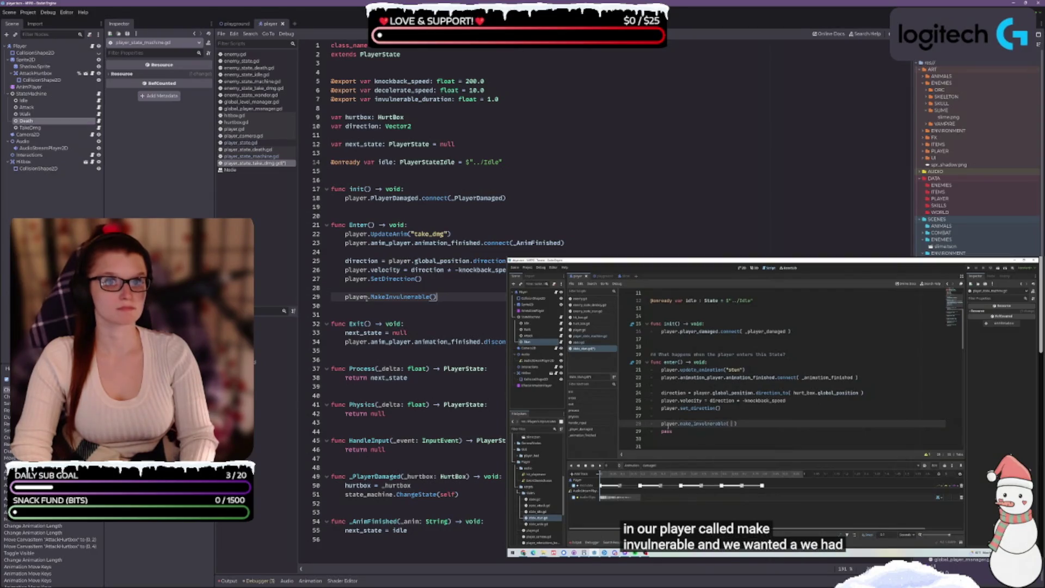
pyautogui.press('Left')
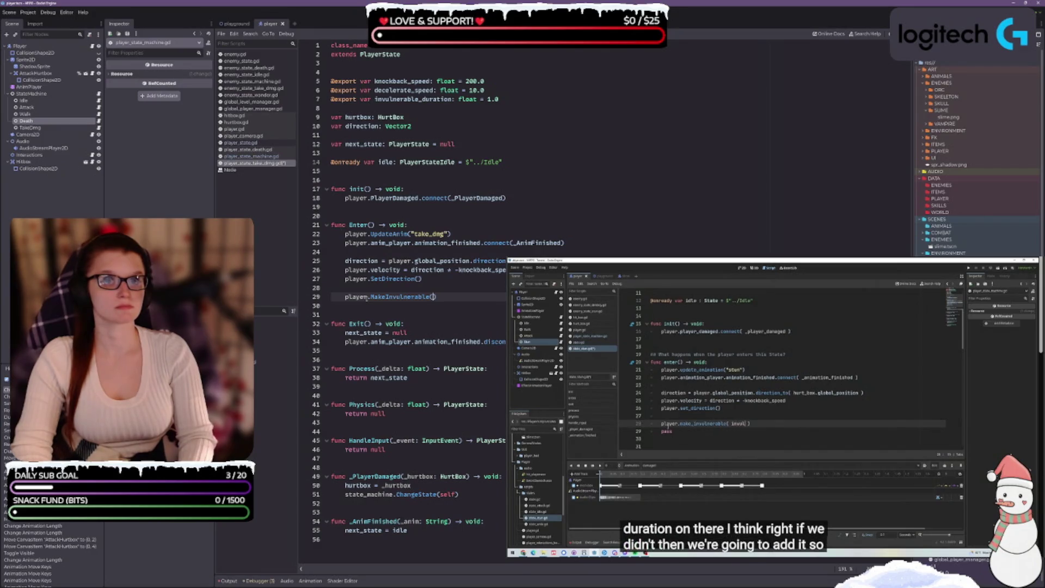
pyautogui.write('invulnerable_duratio')
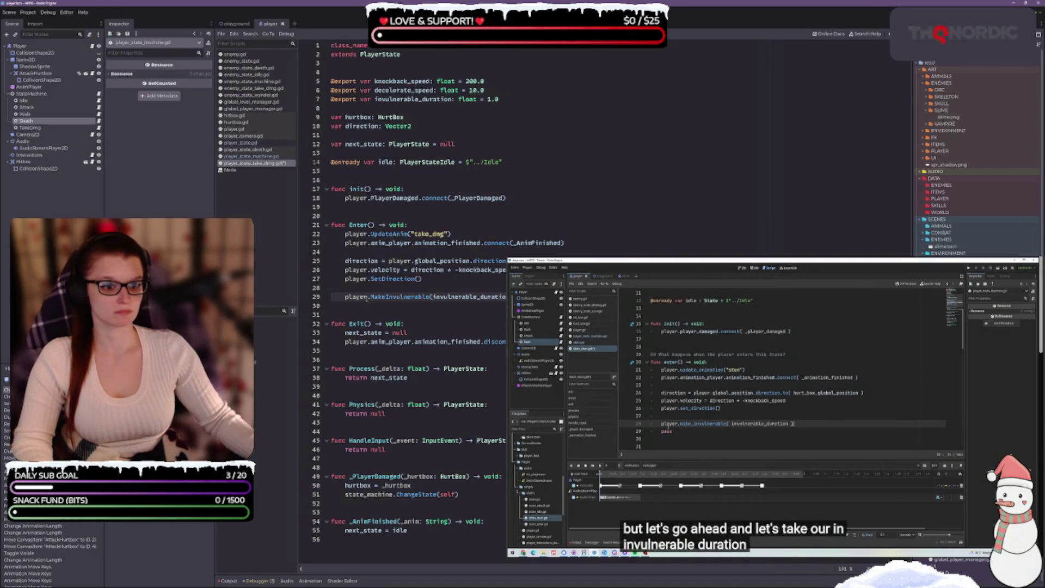
pyautogui.press('Return')
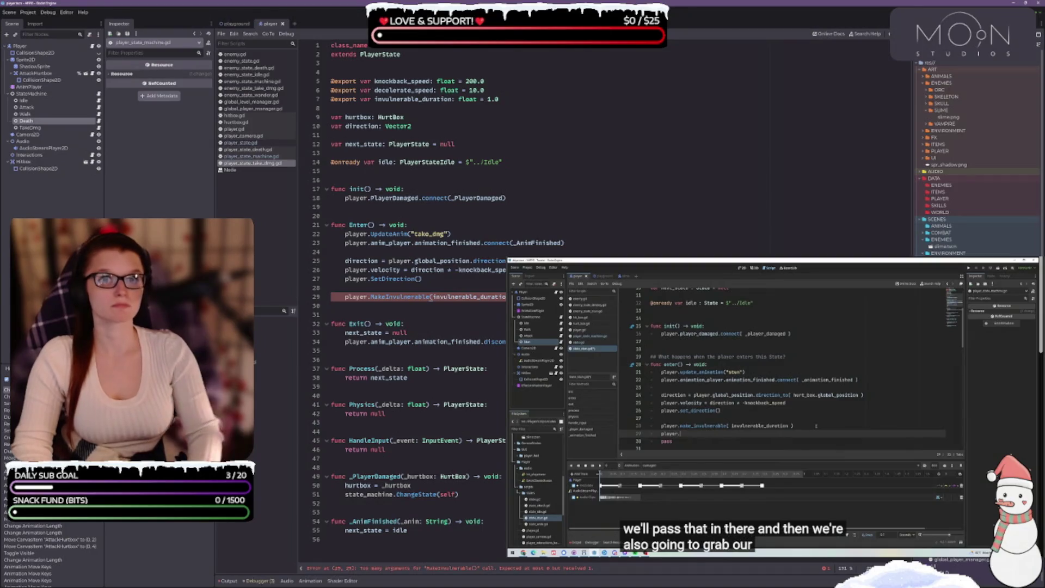
pyautogui.press('Return')
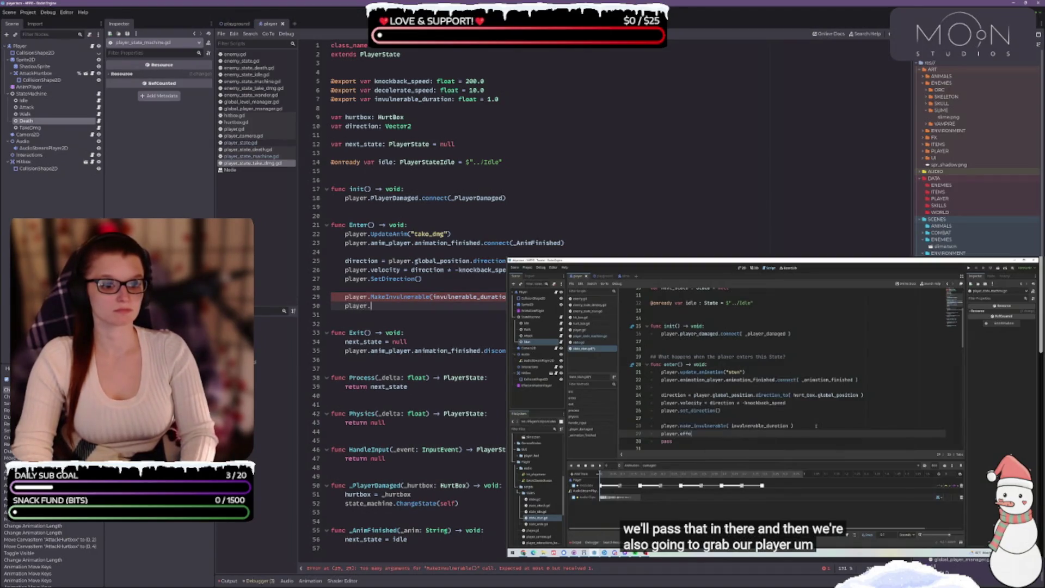
pyautogui.write('er.eff')
pyautogui.press('BackSpace')
pyautogui.press('BackSpace')
pyautogui.press('BackSpace')
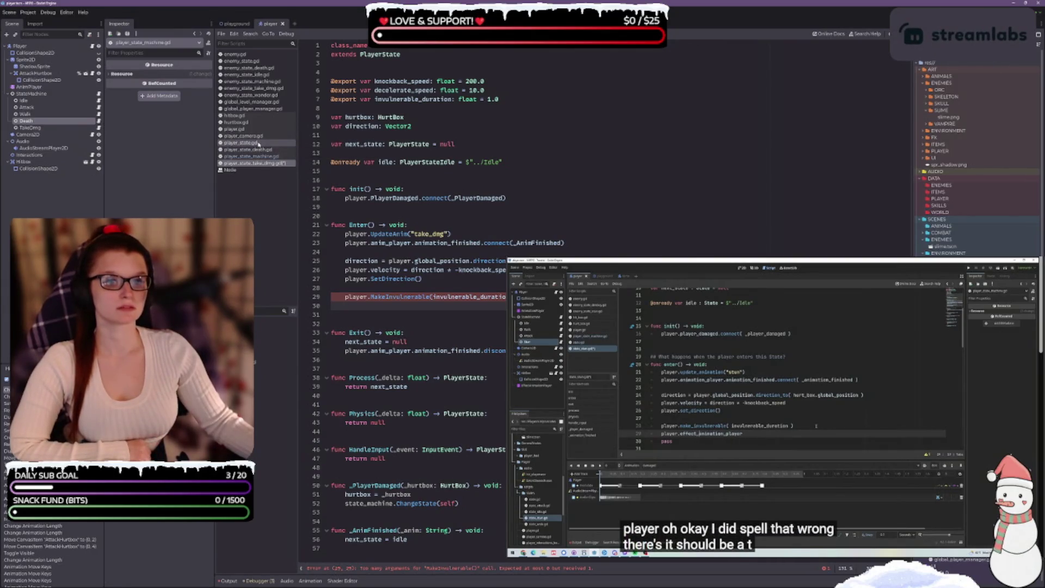
# Step: Open player.gd and start a duration parameter typed int in MakeInvulnerable's signature
pyautogui.click(259, 143)
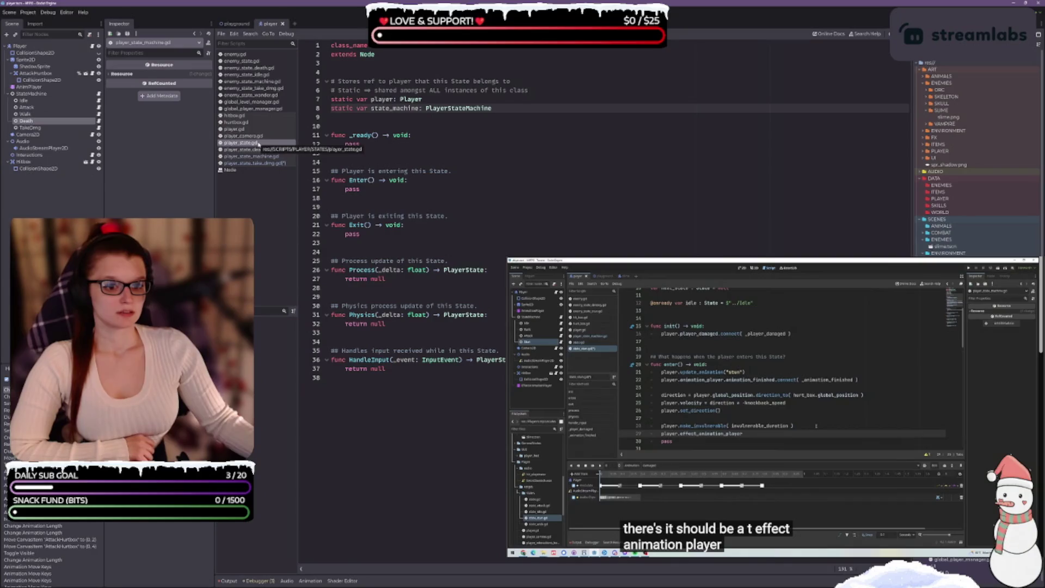
pyautogui.click(259, 130)
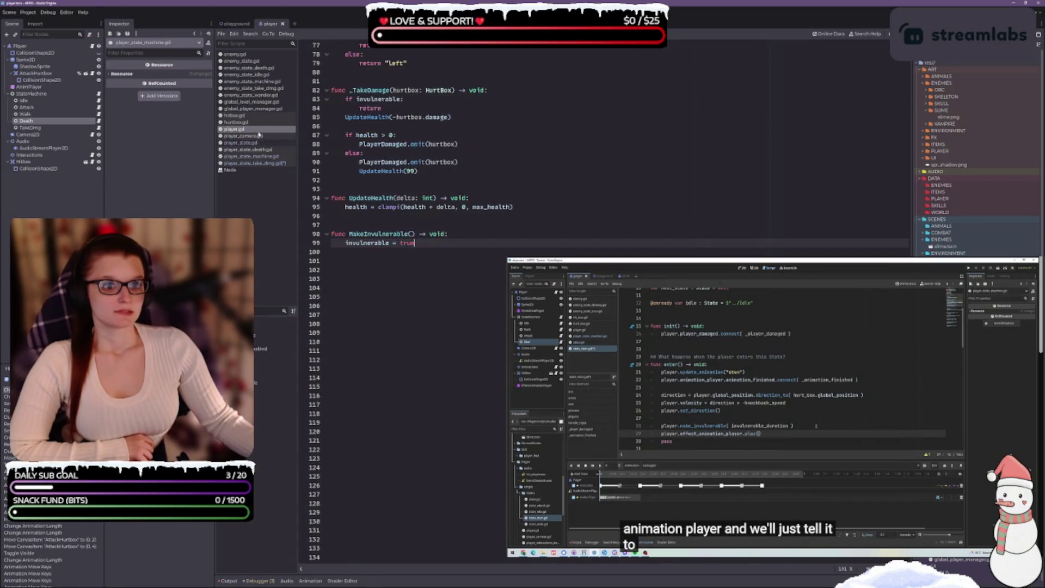
pyautogui.click(412, 235)
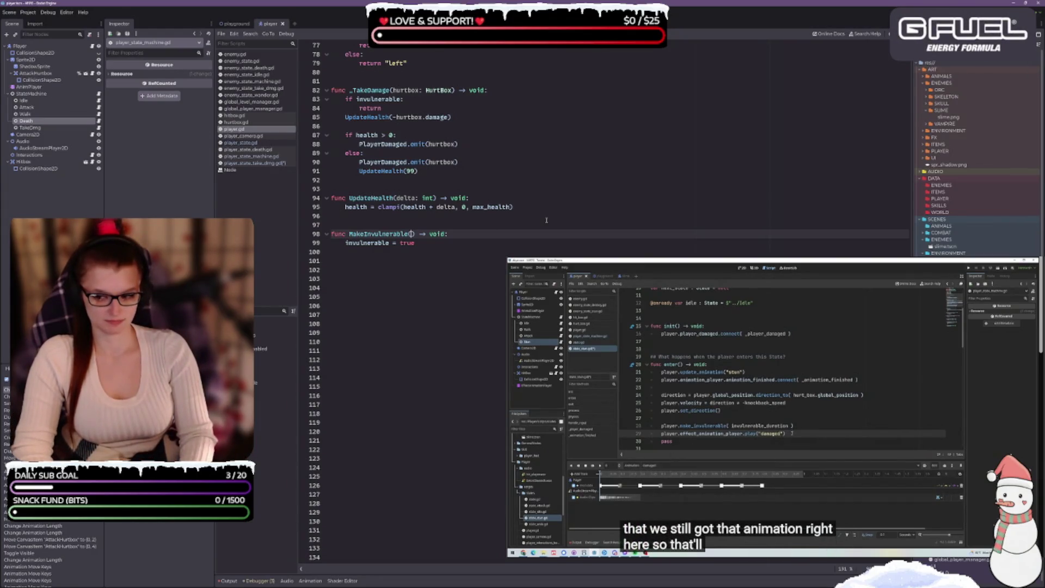
pyautogui.write('du')
pyautogui.press('BackSpace')
pyautogui.press('BackSpace')
pyautogui.press('BackSpace')
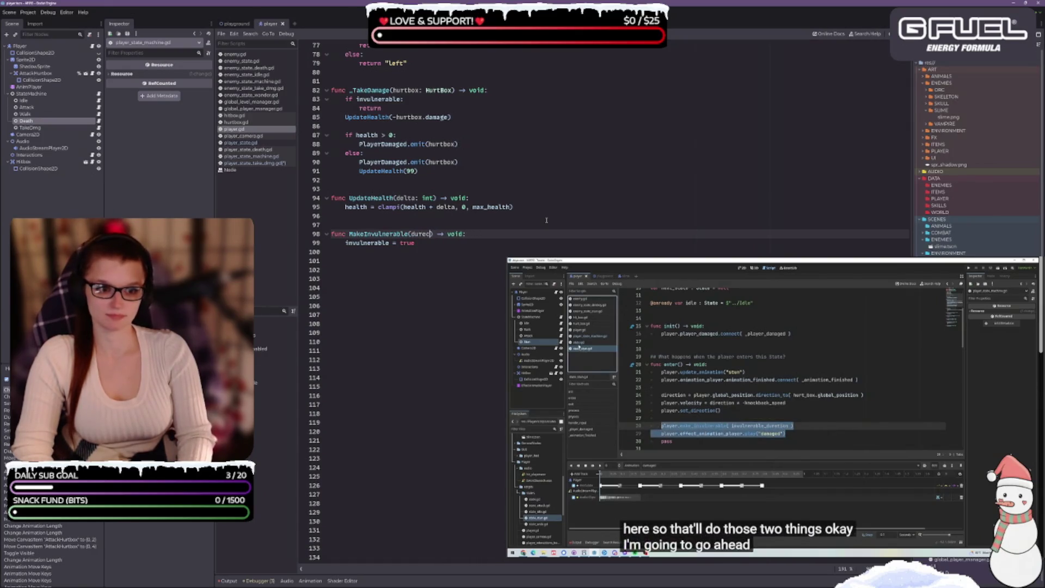
pyautogui.write('int')
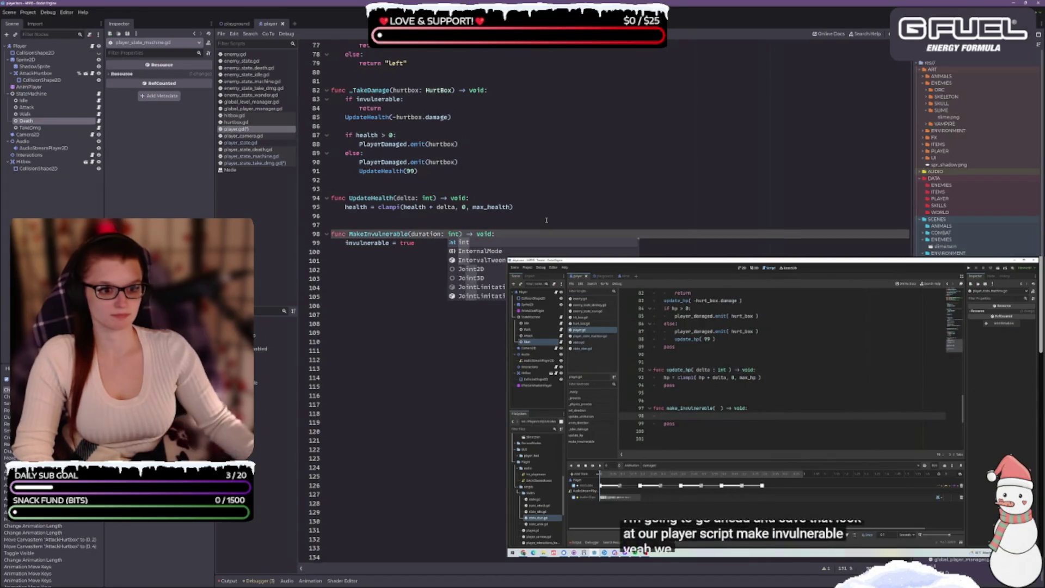
pyautogui.press('Escape')
pyautogui.hotkey('ctrl', 's')
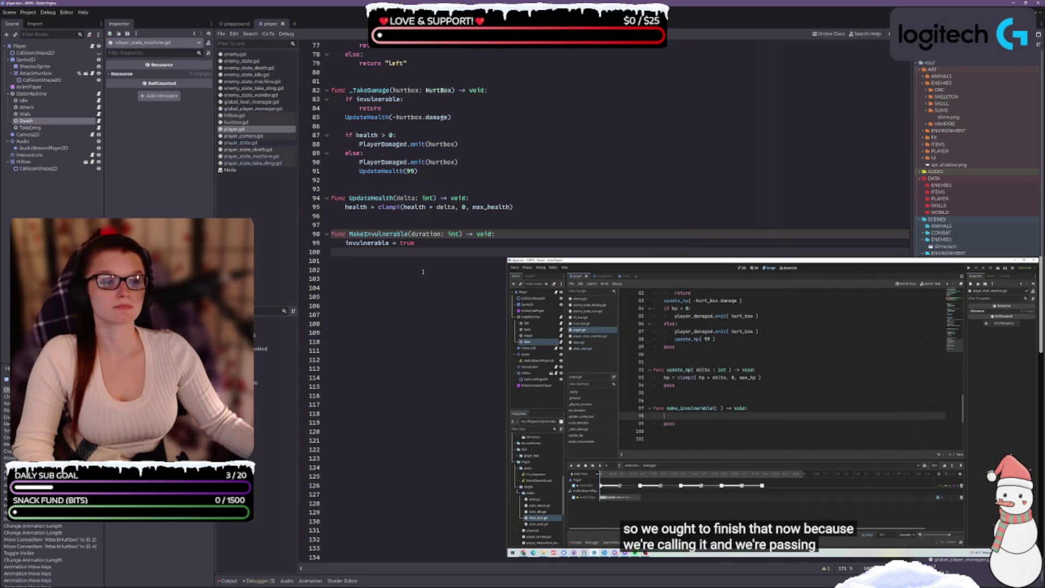
# Step: Change the parameter to _duration: float=1.0 and save the script
pyautogui.click(446, 245)
pyautogui.click(412, 234)
pyautogui.write('_')
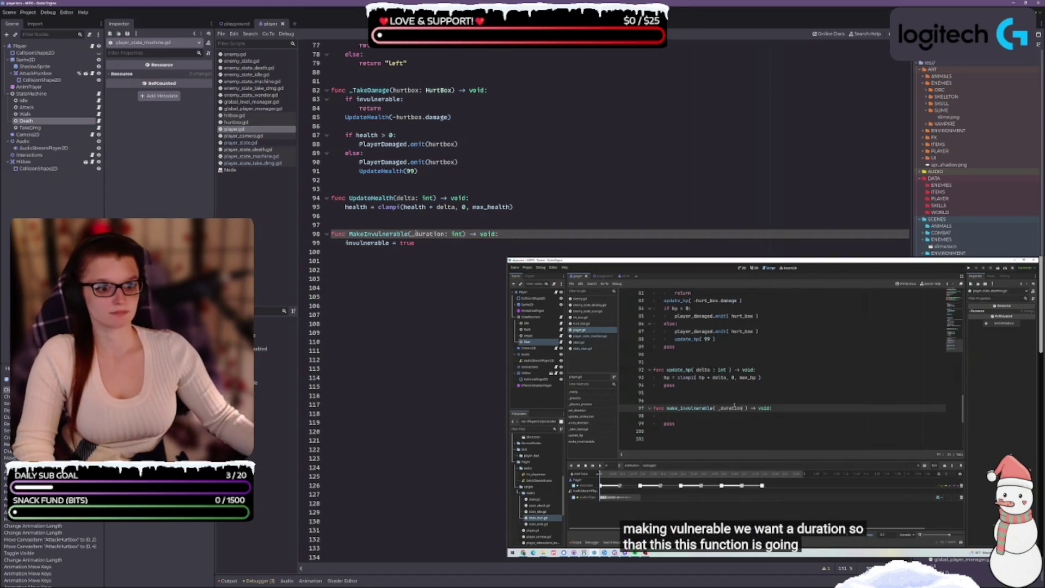
pyautogui.click(499, 249)
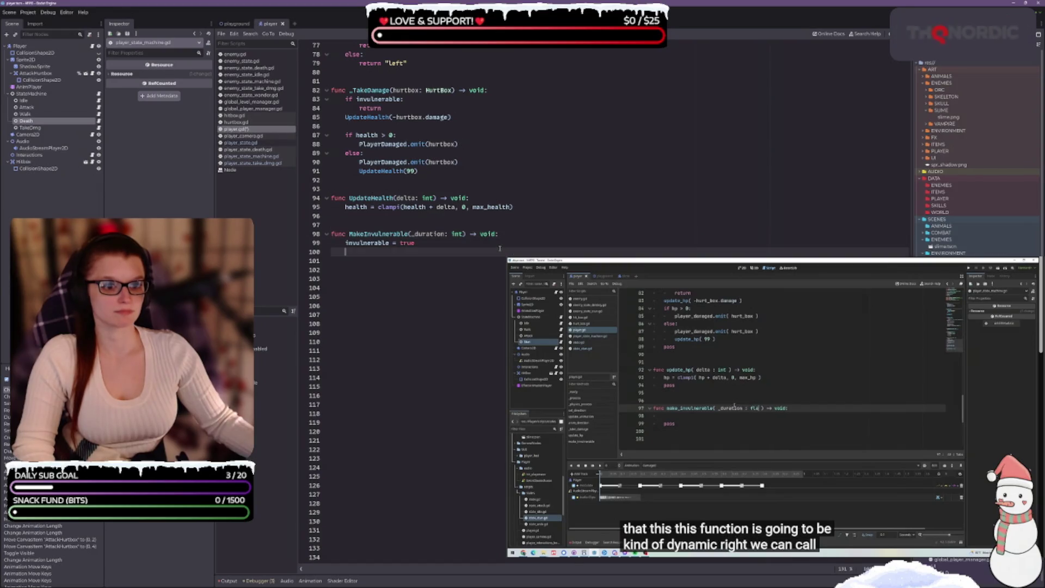
pyautogui.click(495, 240)
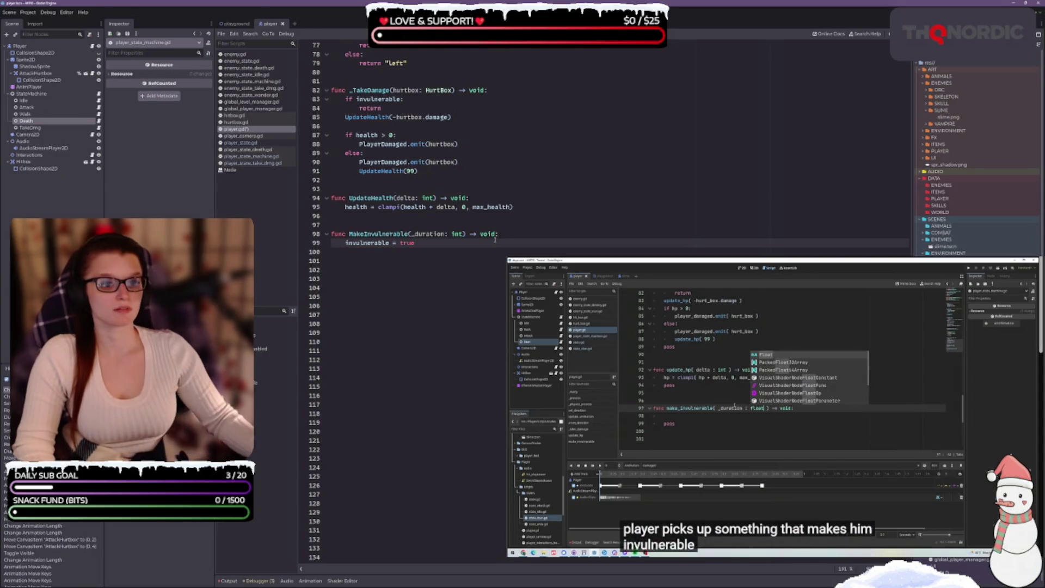
pyautogui.doubleClick(457, 234)
pyautogui.write('float')
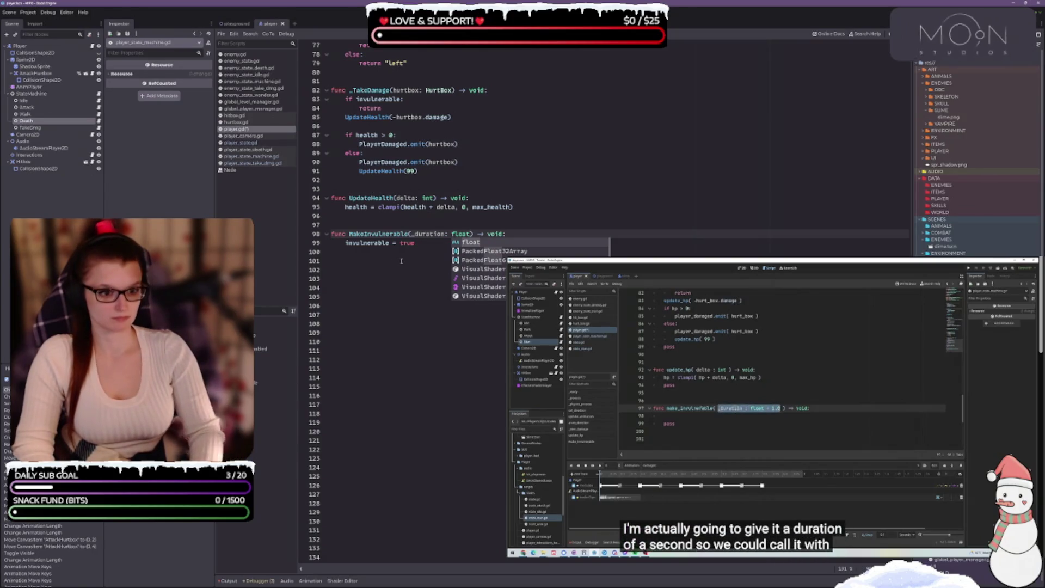
pyautogui.write(' = 1.0')
pyautogui.hotkey('ctrl', 's')
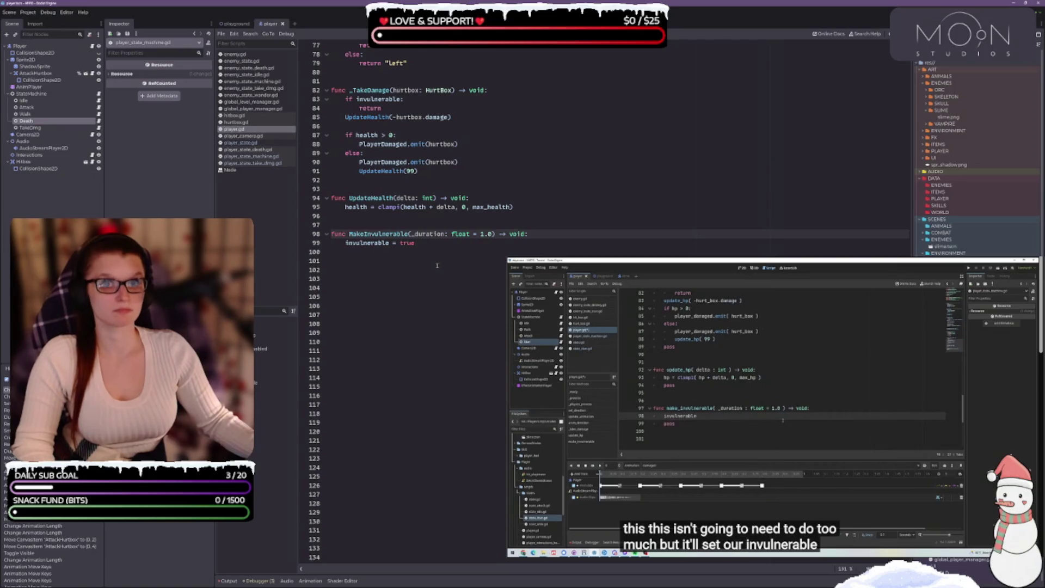
pyautogui.click(467, 242)
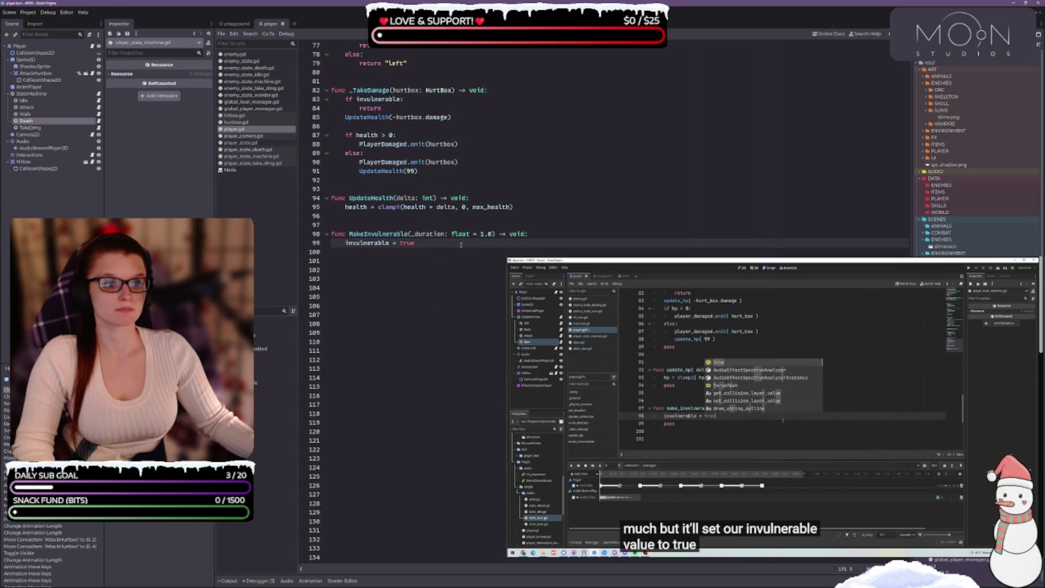
pyautogui.click(480, 233)
pyautogui.press('BackSpace')
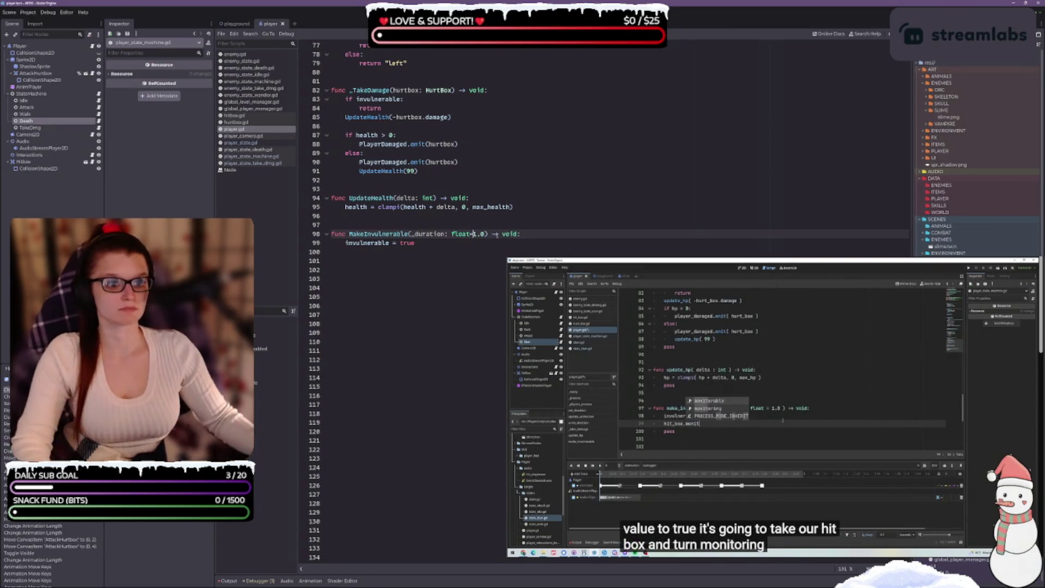
# Step: Add an indented hitbox.monitoring = false on line 100, followed by blank lines
pyautogui.click(386, 251)
pyautogui.press('Tab')
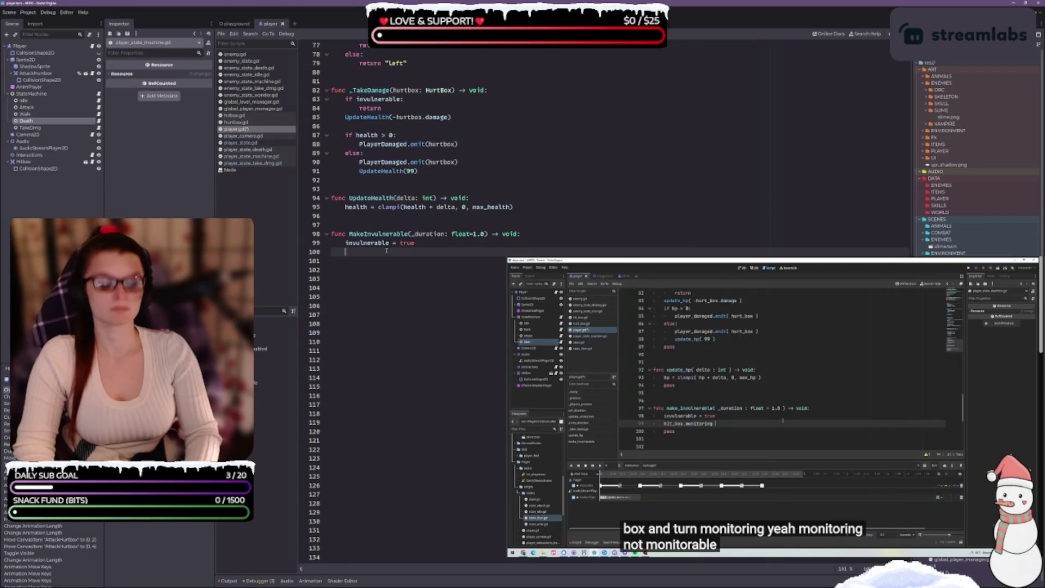
pyautogui.write('itbox')
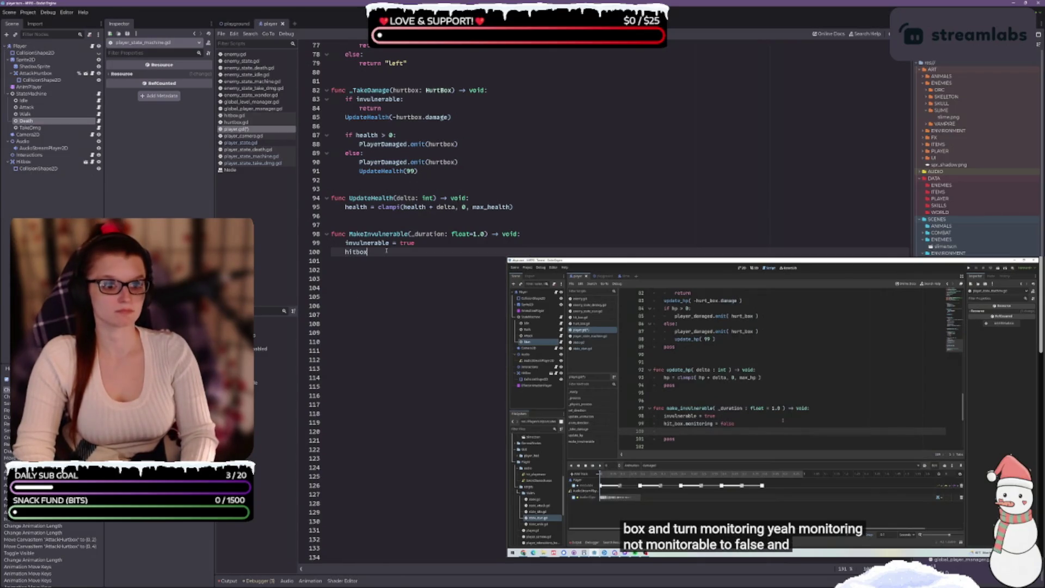
pyautogui.write('.mon')
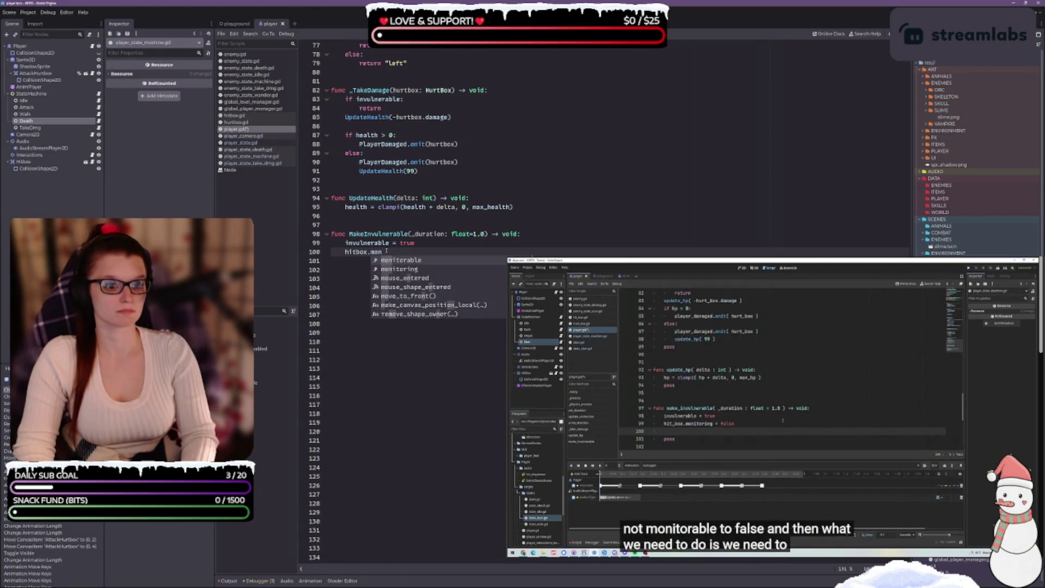
pyautogui.press('Down')
pyautogui.press('Return')
pyautogui.write('= ')
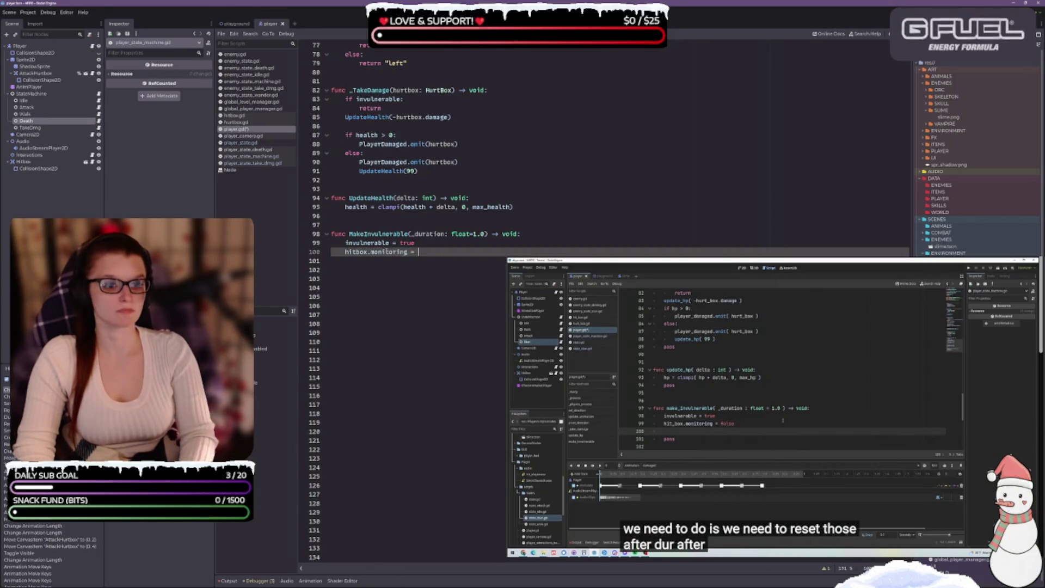
pyautogui.write('false')
pyautogui.press('Return')
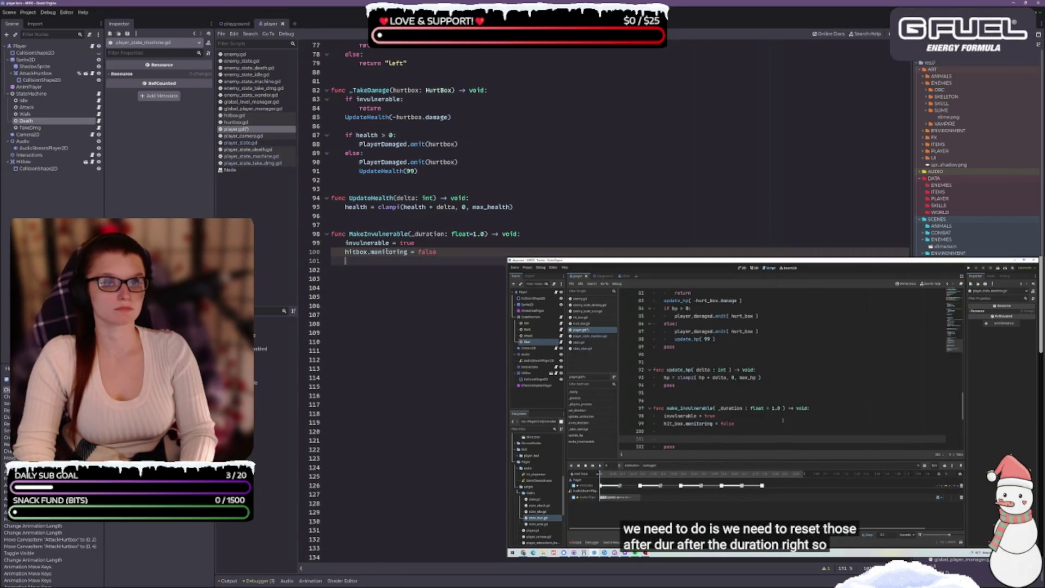
pyautogui.press('Return')
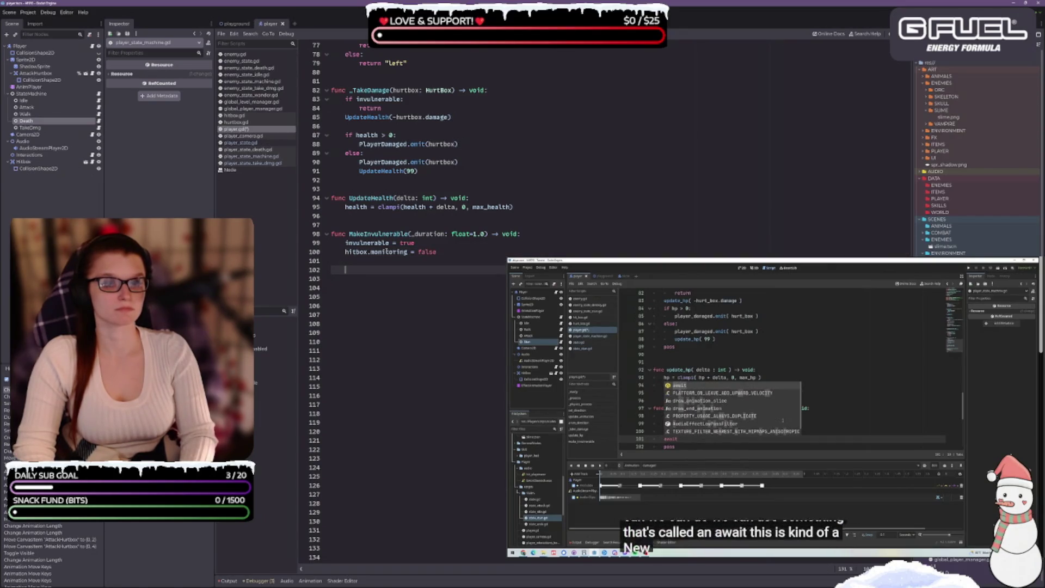
# Step: Write await get_tree().create_timer(_duration).timeout on line 102 and save player.gd
pyautogui.write('await')
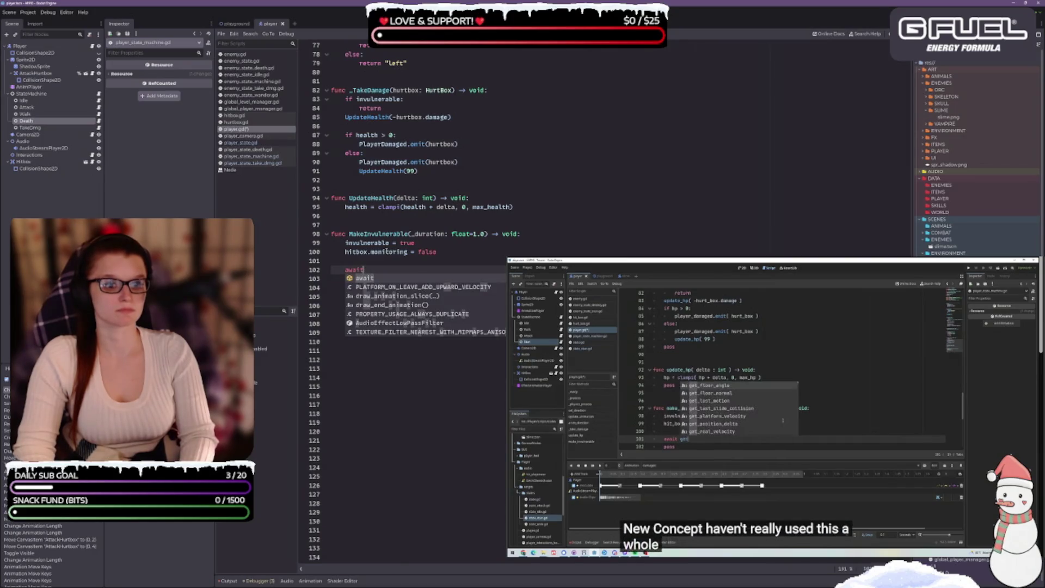
pyautogui.write(' get_')
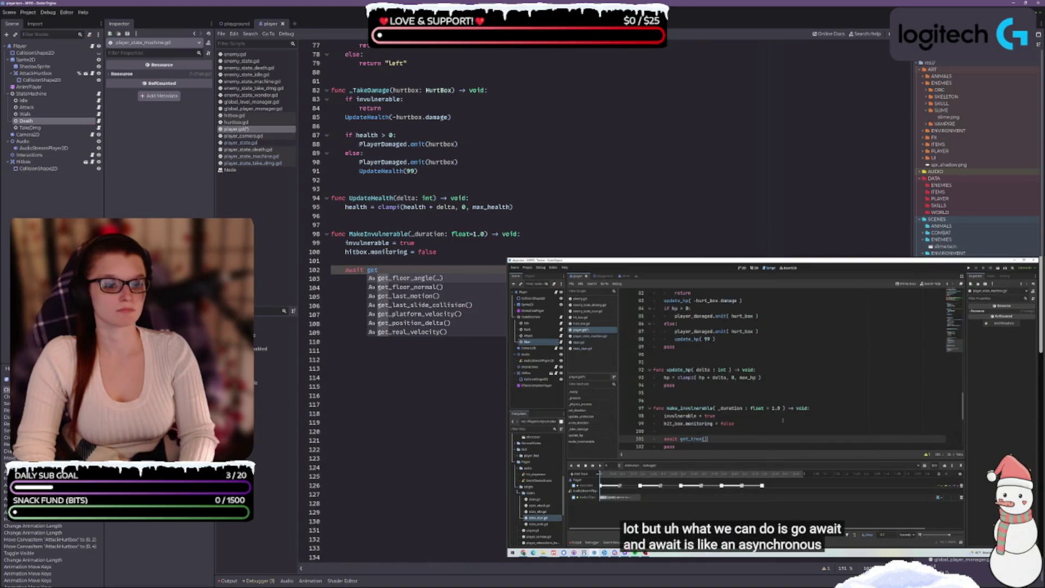
pyautogui.write('tree')
pyautogui.press('Return')
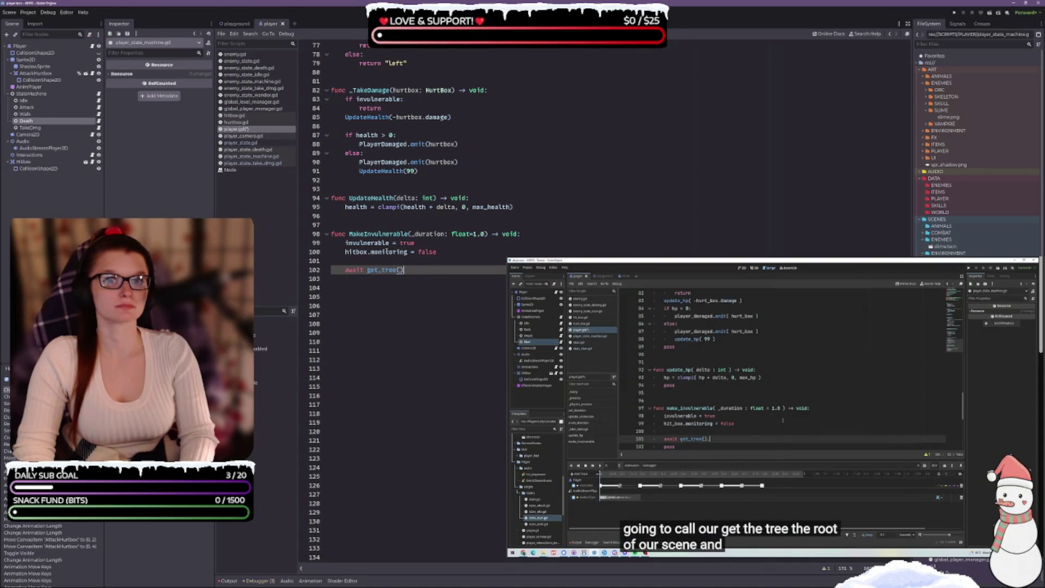
pyautogui.write('.create')
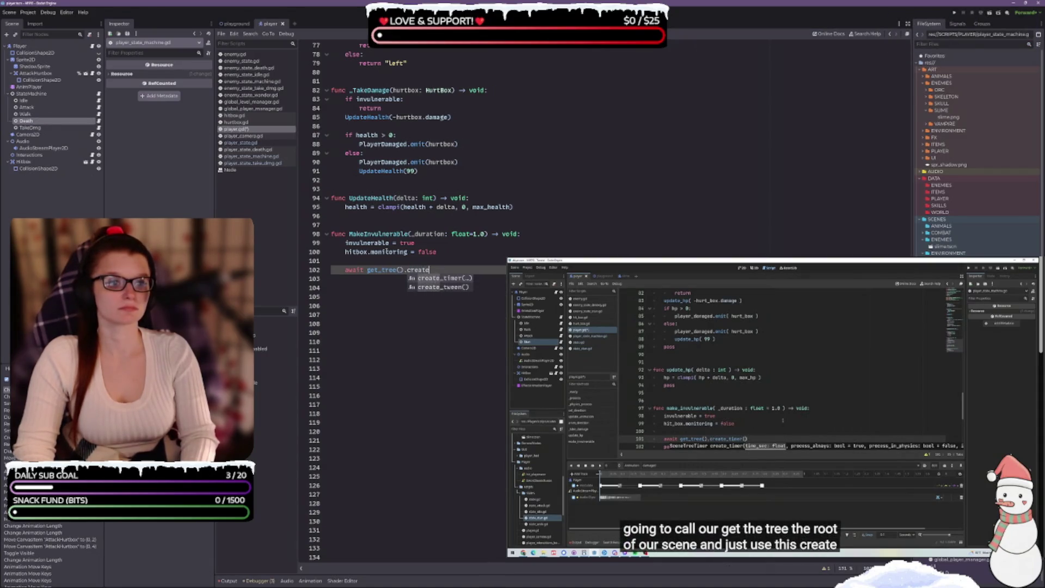
pyautogui.press('Return')
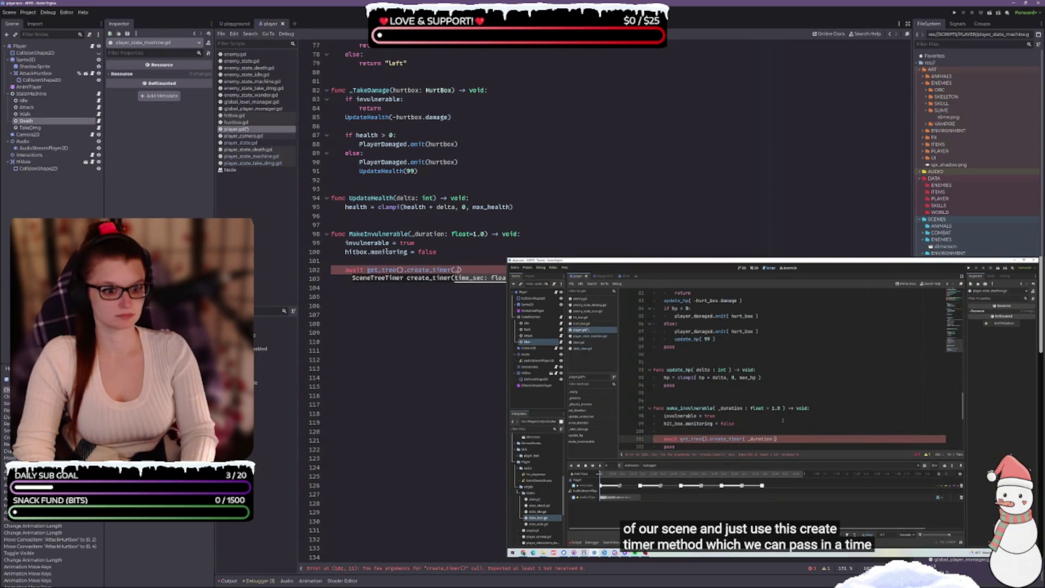
pyautogui.write('_duration')
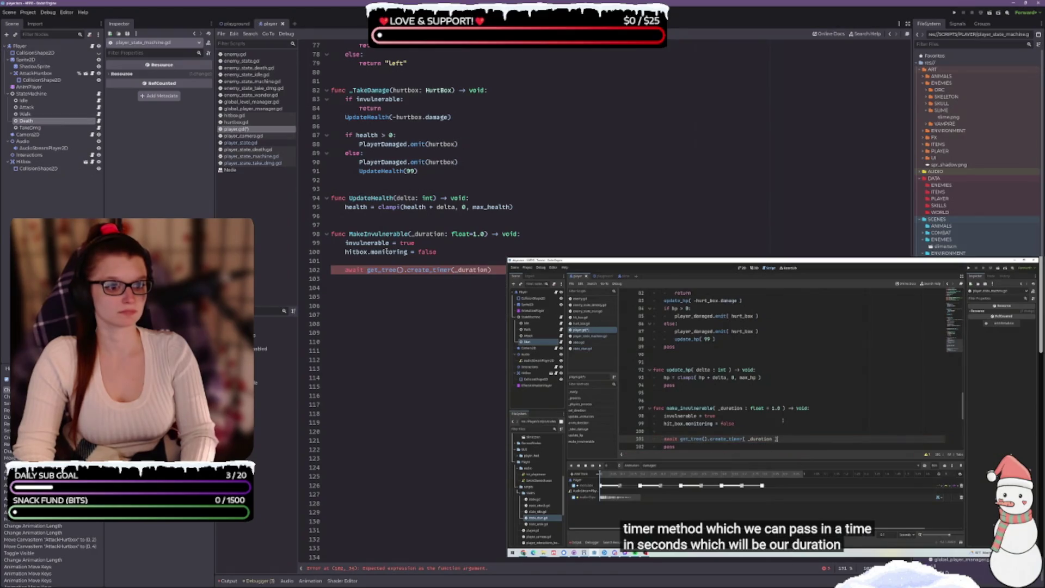
pyautogui.press('End')
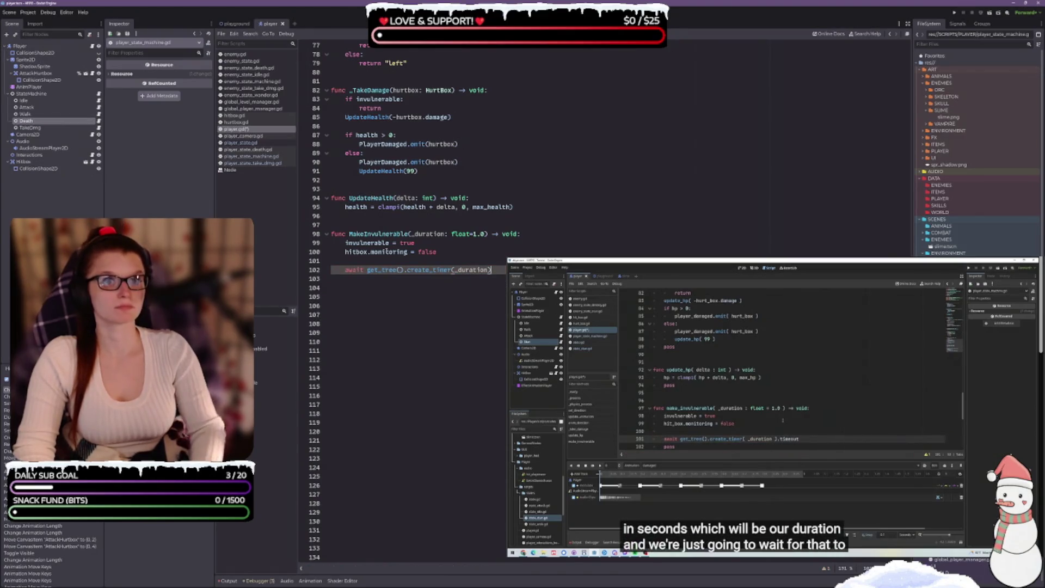
pyautogui.write('e')
pyautogui.write('out')
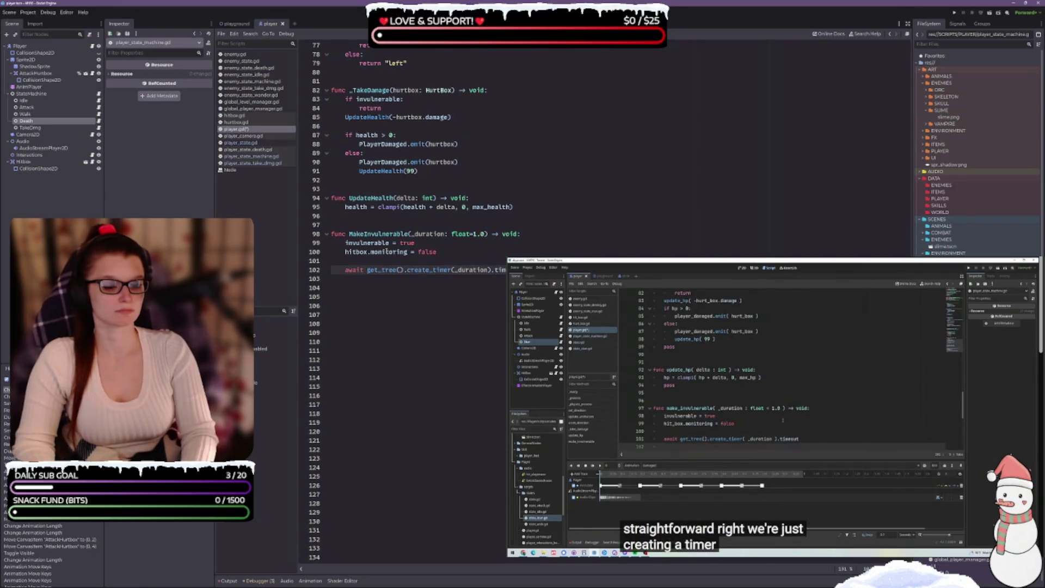
pyautogui.press('Return')
pyautogui.hotkey('ctrl', 's')
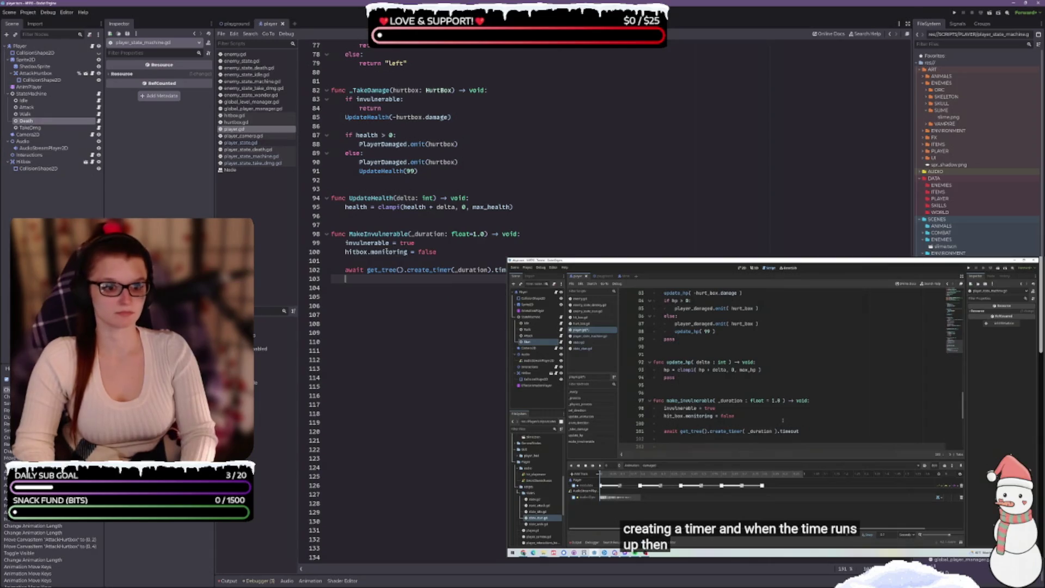
pyautogui.press('Return')
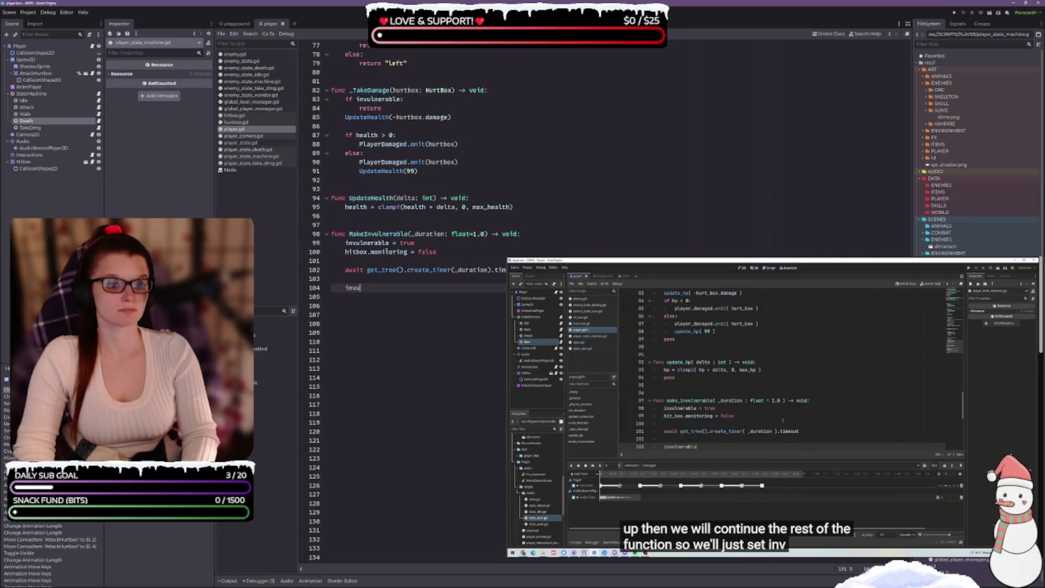
# Step: Add invulnerable = false and hitbox.monitoring = true after the await, then save
pyautogui.press('Return')
pyautogui.write('= false')
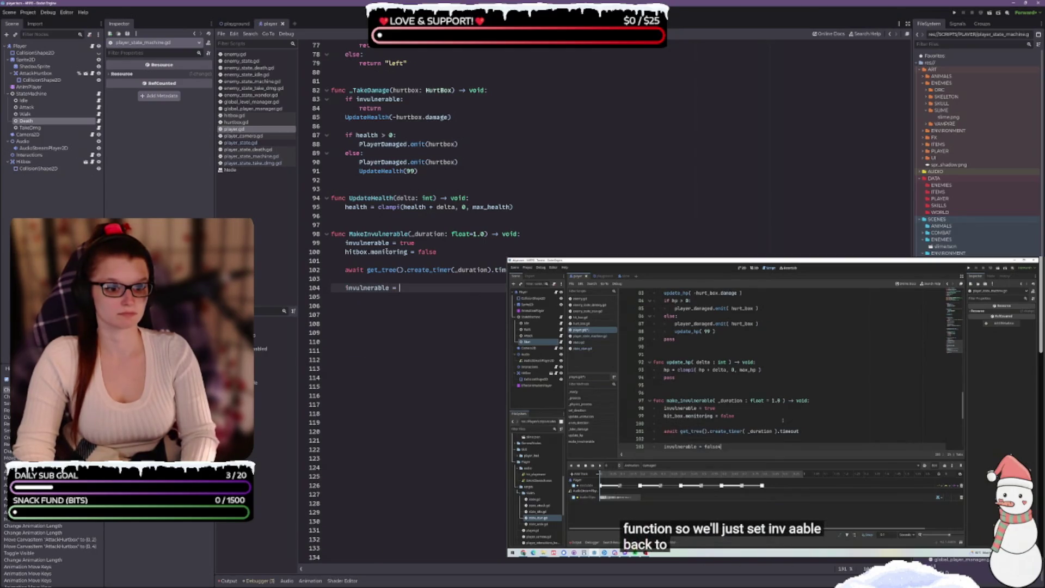
pyautogui.press('Return')
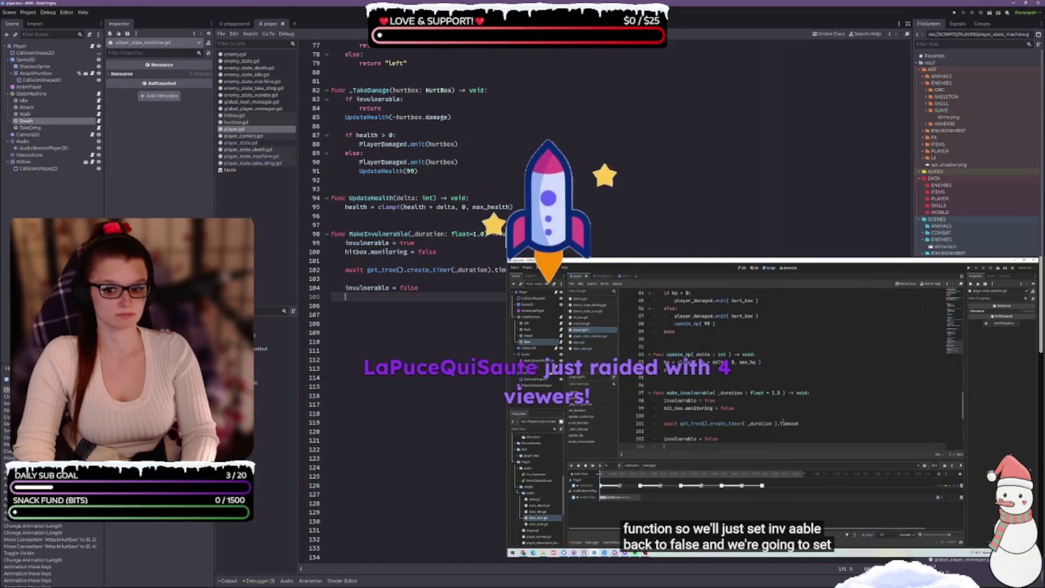
pyautogui.write('hit')
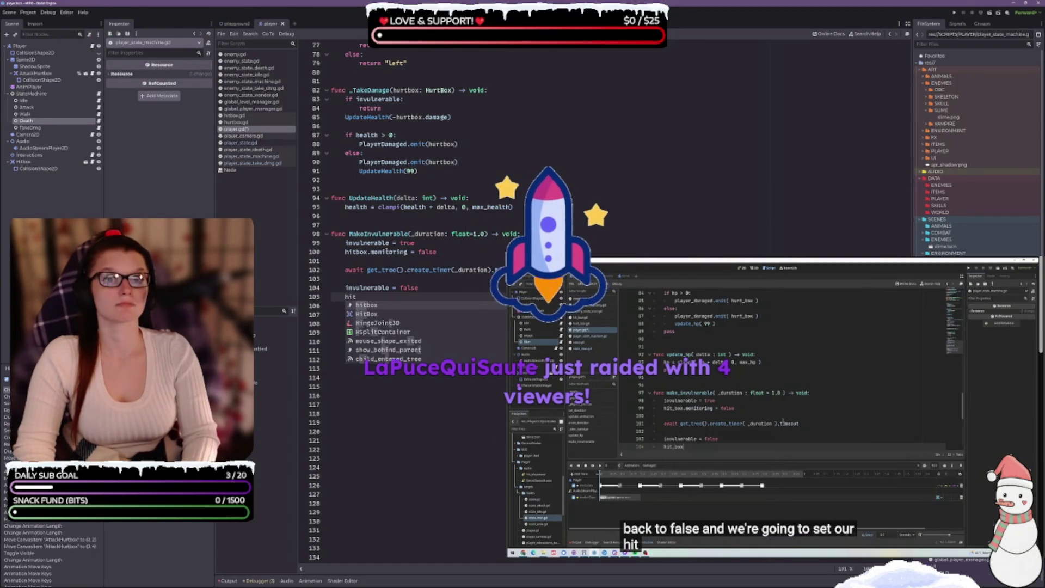
pyautogui.press('Return')
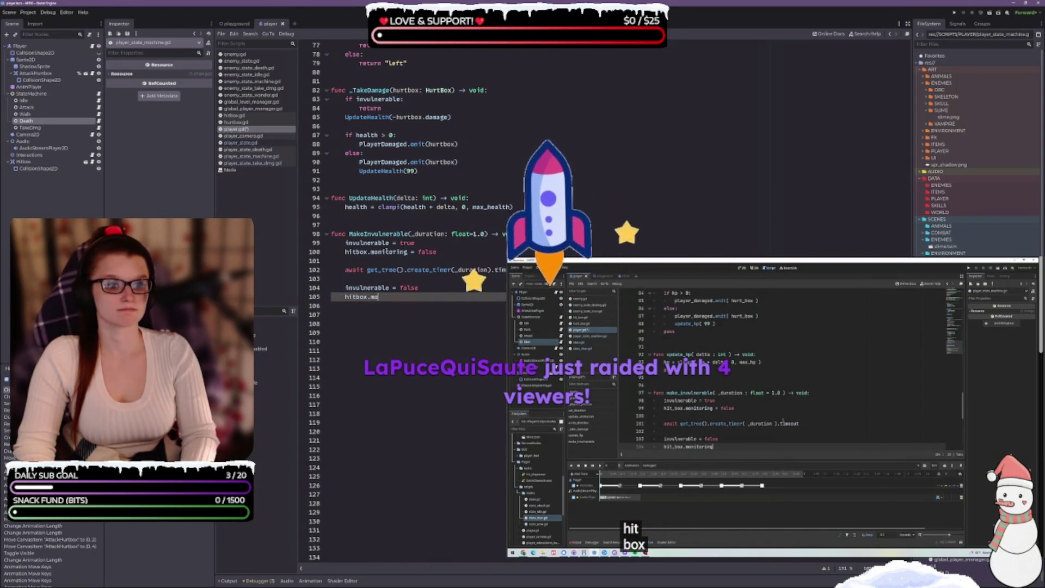
pyautogui.write('.mon')
pyautogui.press('Down')
pyautogui.press('Return')
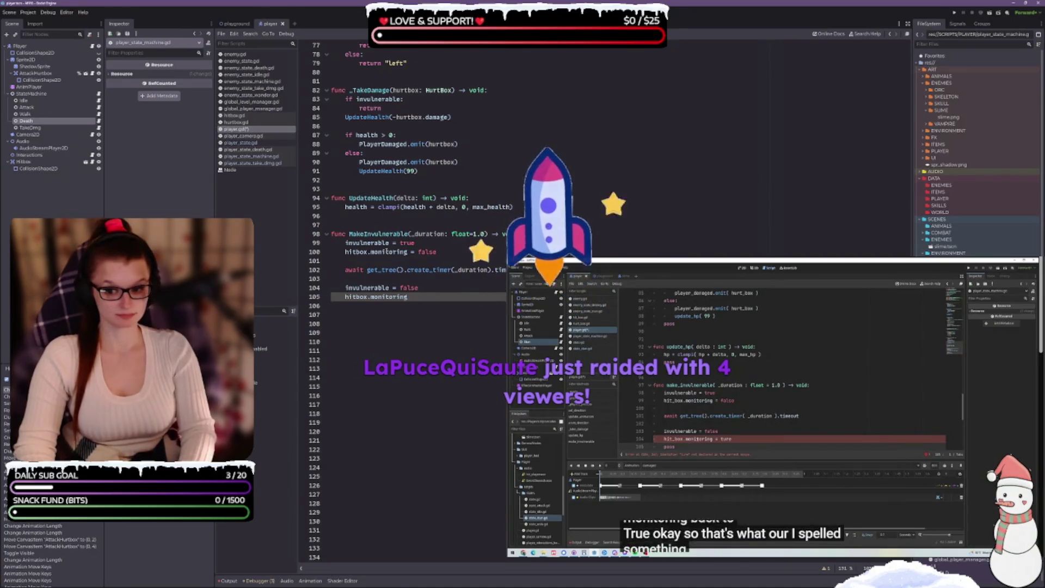
pyautogui.write('=true')
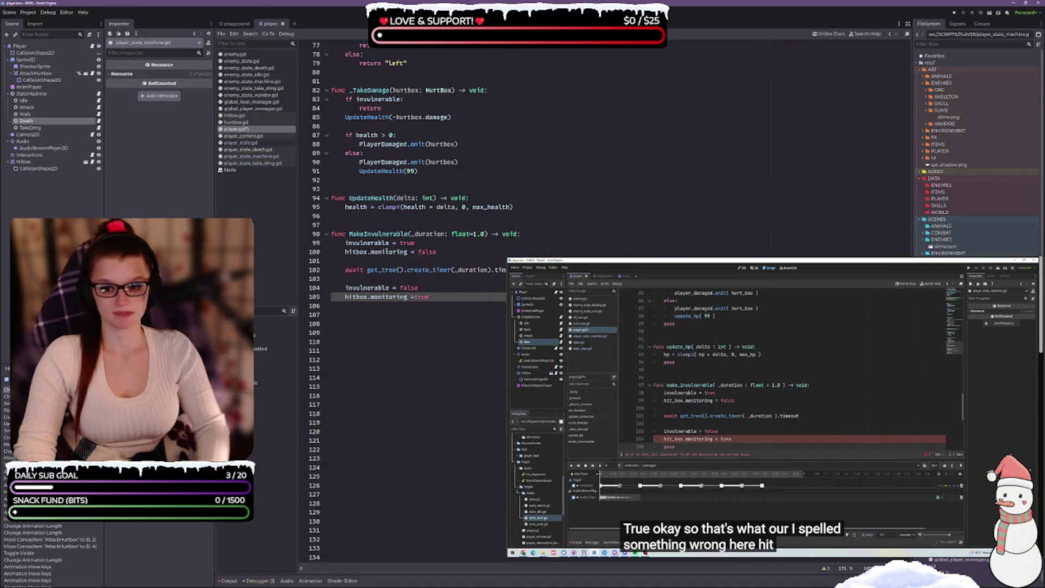
pyautogui.press('Left')
pyautogui.press('Left')
pyautogui.press('Left')
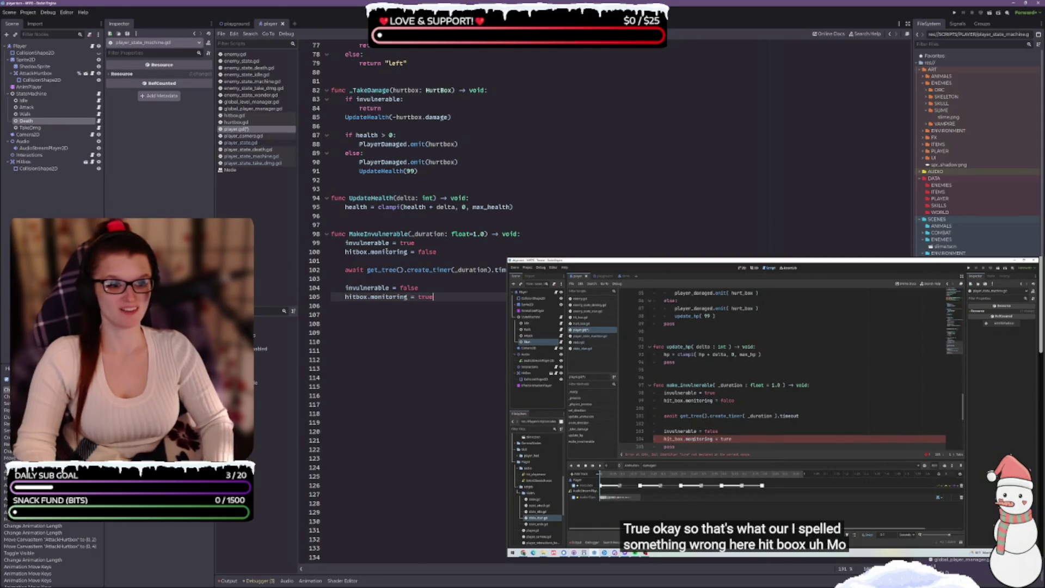
pyautogui.hotkey('ctrl', 's')
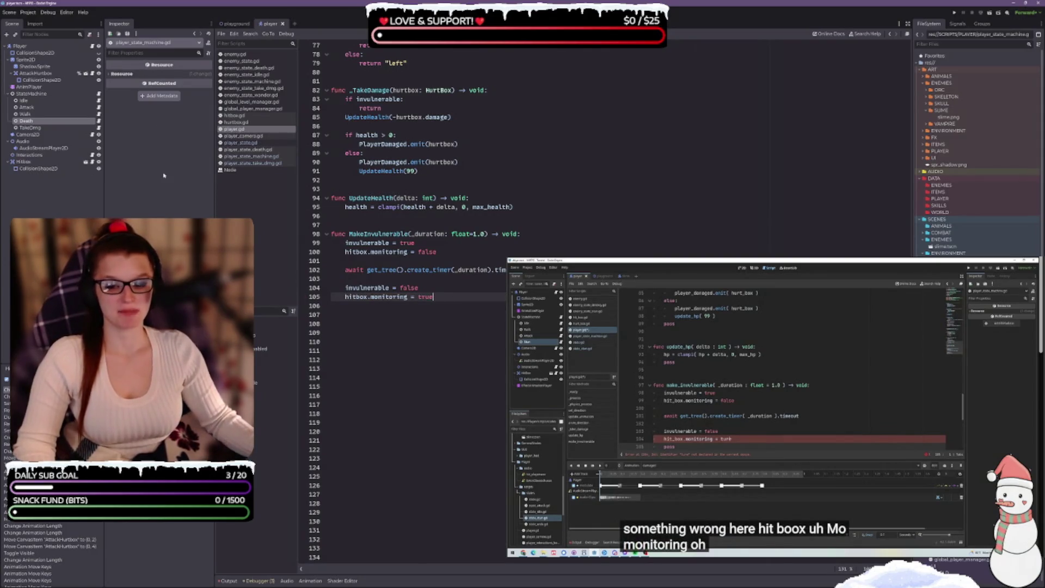
# Step: Pause and resume the reference tutorial video, then return to line 104
pyautogui.moveTo(770, 408)
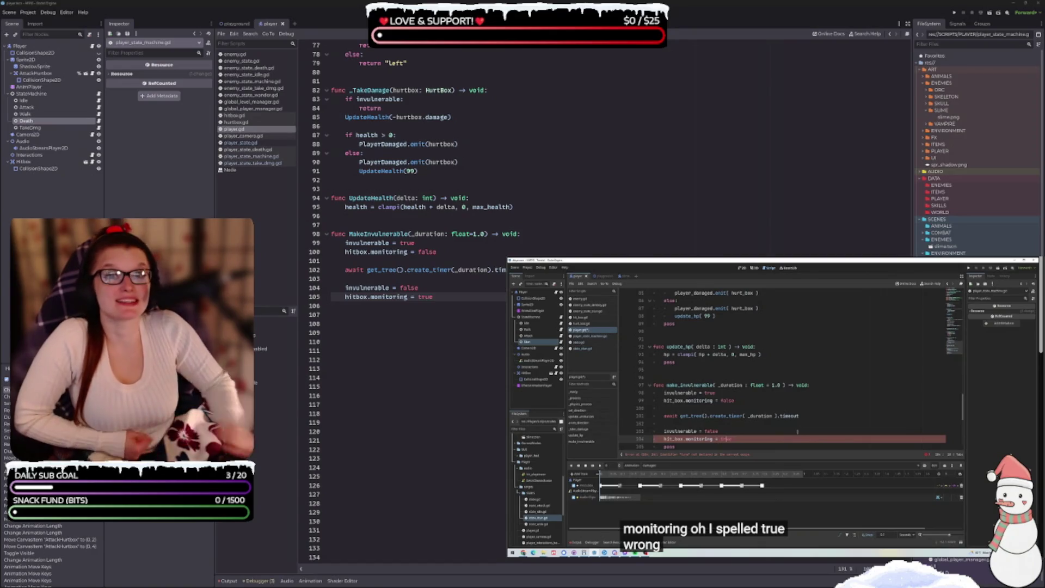
pyautogui.moveTo(782, 508)
pyautogui.click(769, 417)
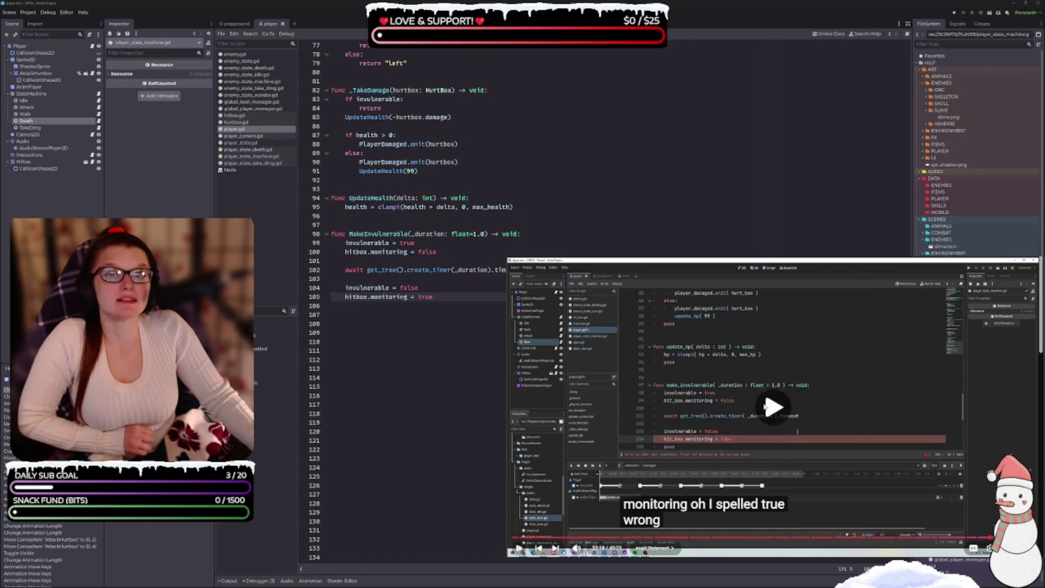
pyautogui.click(777, 428)
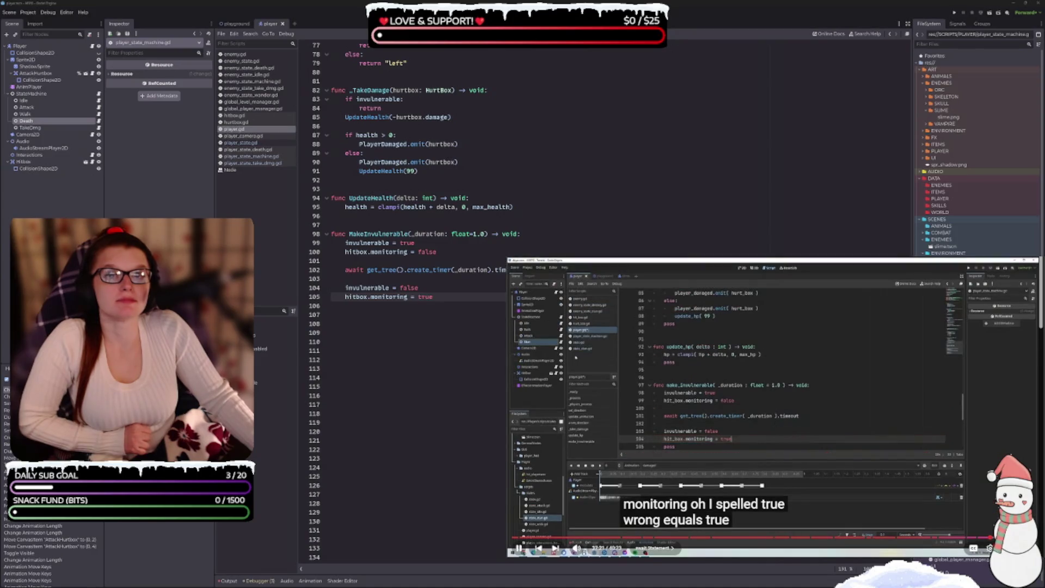
pyautogui.click(456, 289)
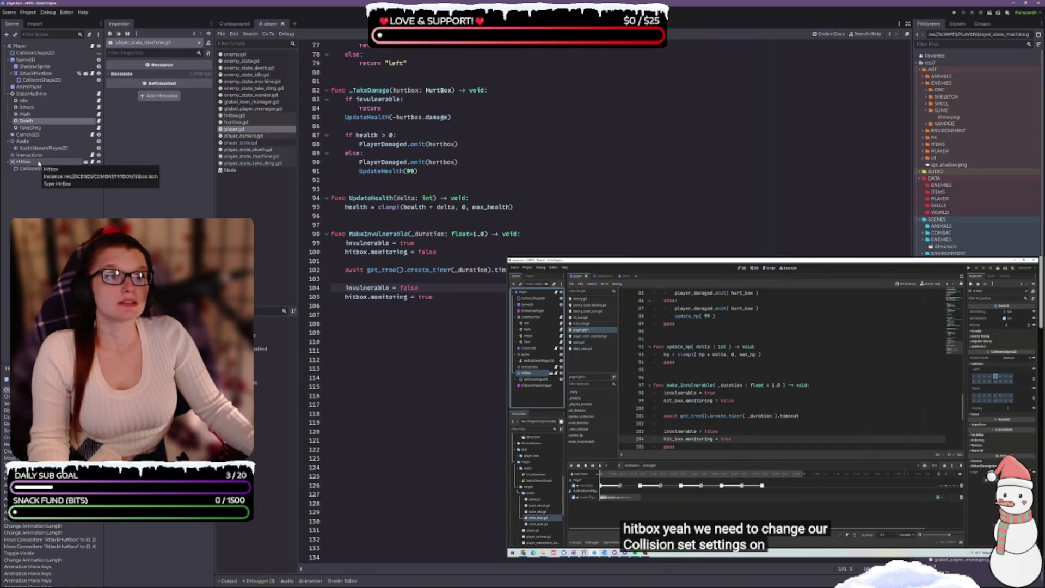
# Step: Put the Hitbox node on collision layer 2 in the Inspector and save the player scene
pyautogui.click(39, 163)
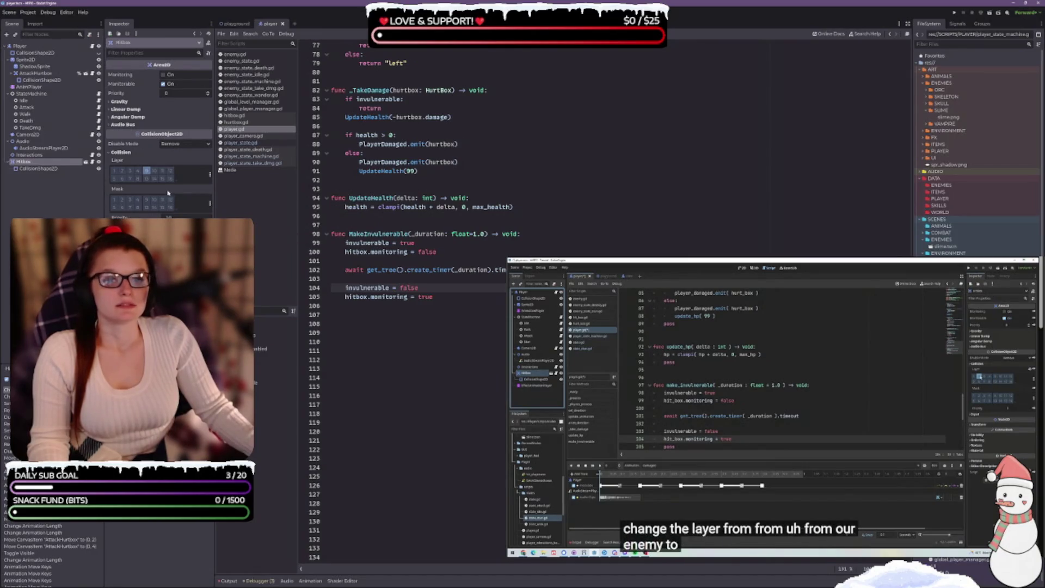
pyautogui.click(123, 172)
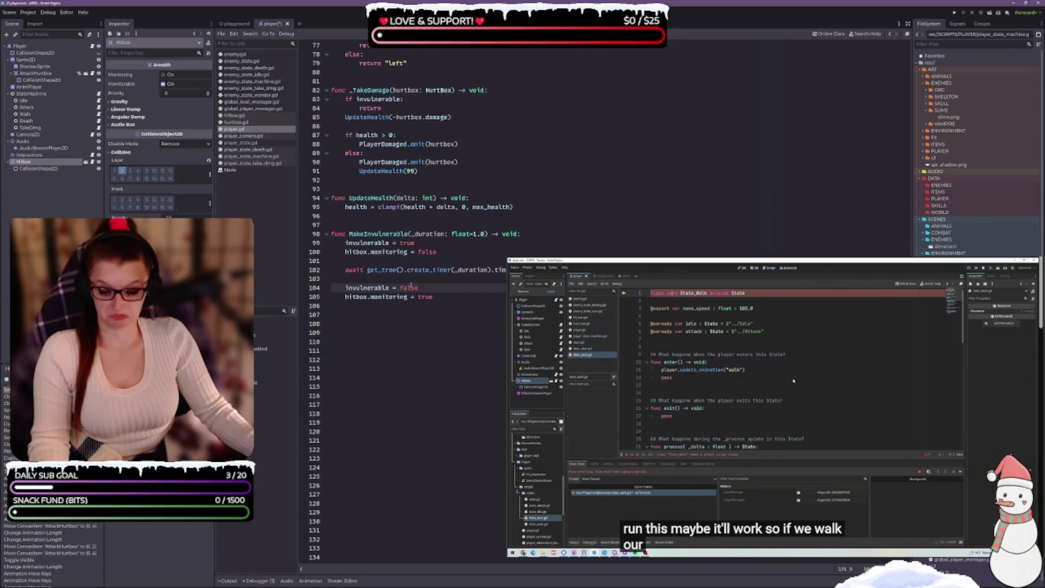
pyautogui.hotkey('ctrl', 's')
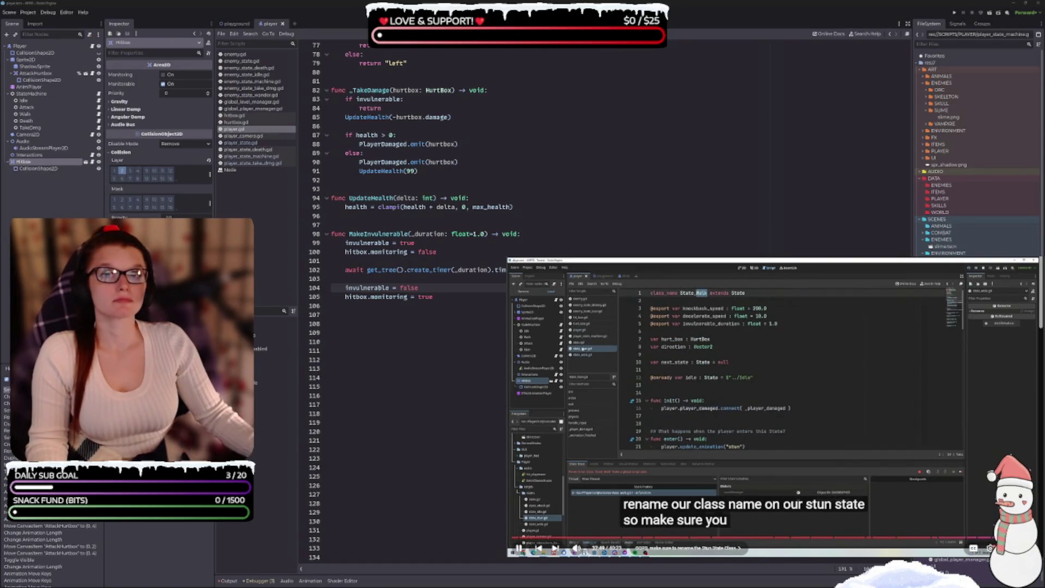
pyautogui.scroll(15, 426, 197)
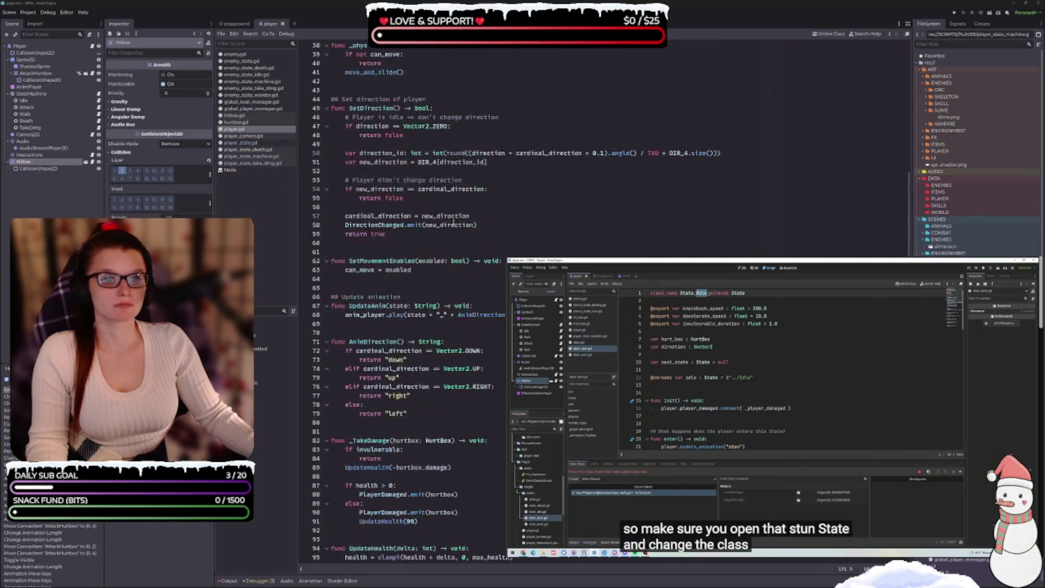
pyautogui.scroll(4, 426, 198)
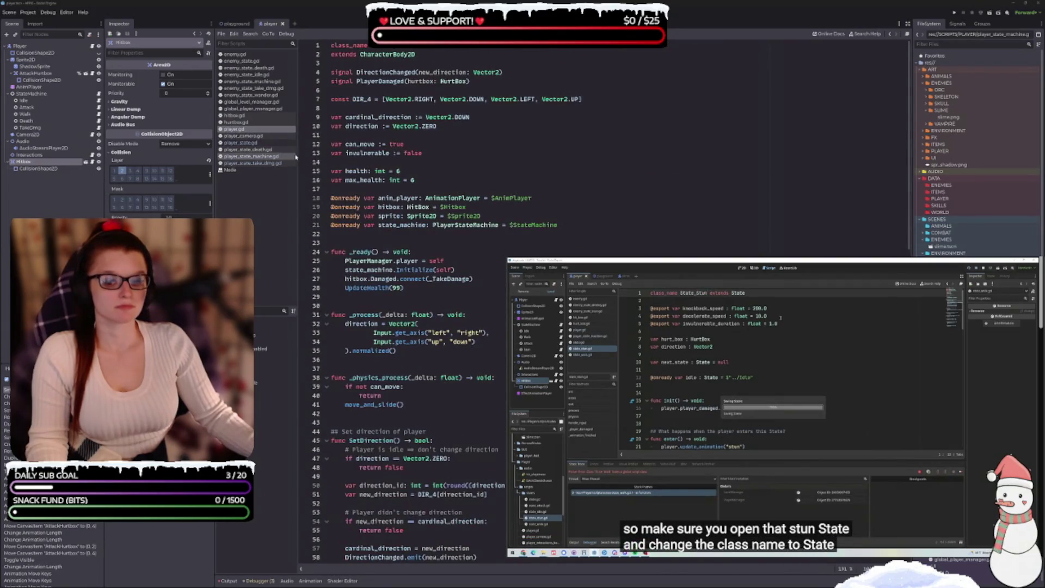
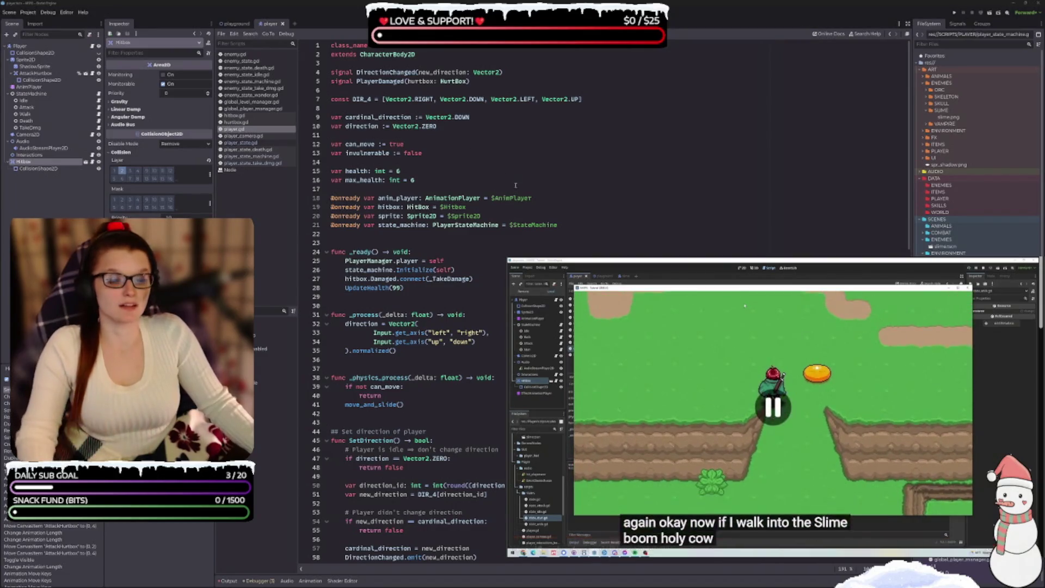
# Step: Run the playground scene and follow the first 'Init' error into player_state_attack.gd
pyautogui.click(234, 23)
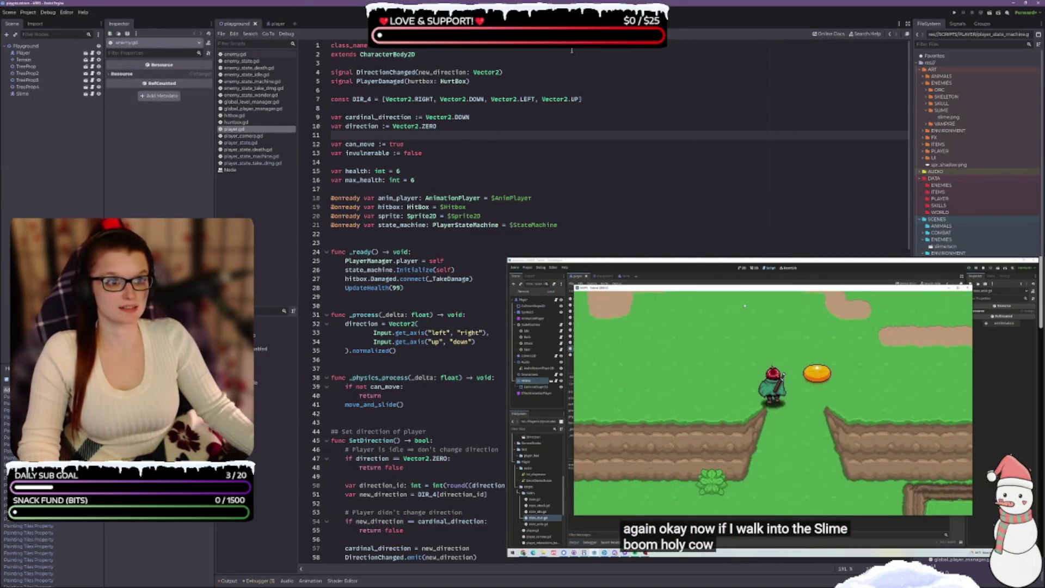
pyautogui.press('F6')
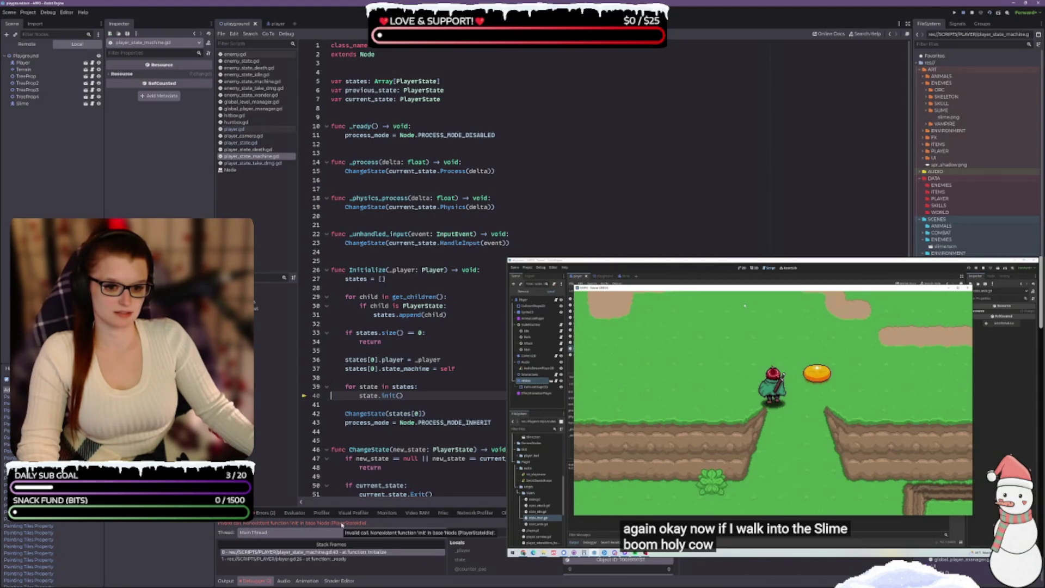
pyautogui.doubleClick(354, 524)
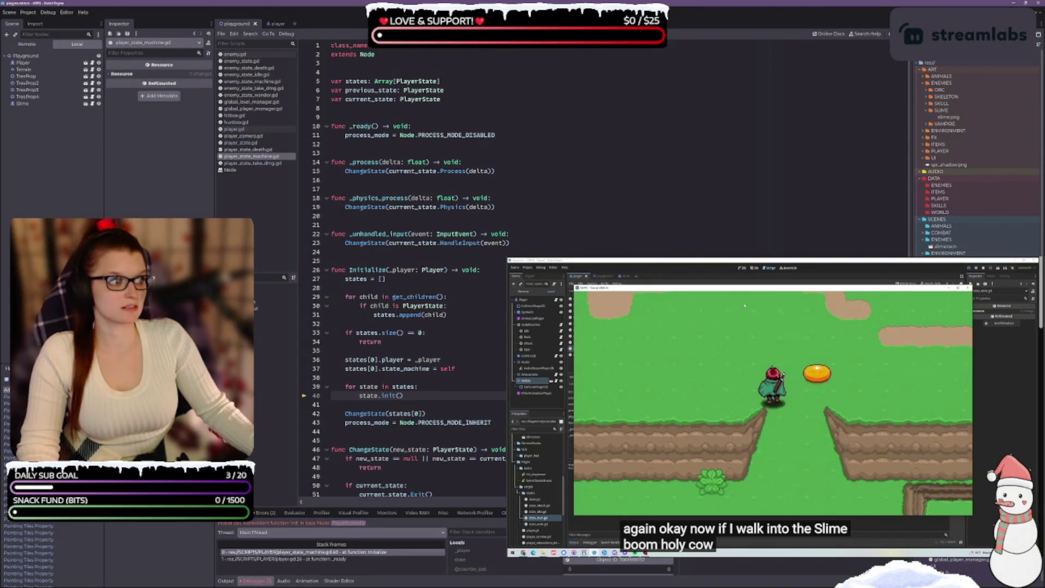
pyautogui.click(266, 512)
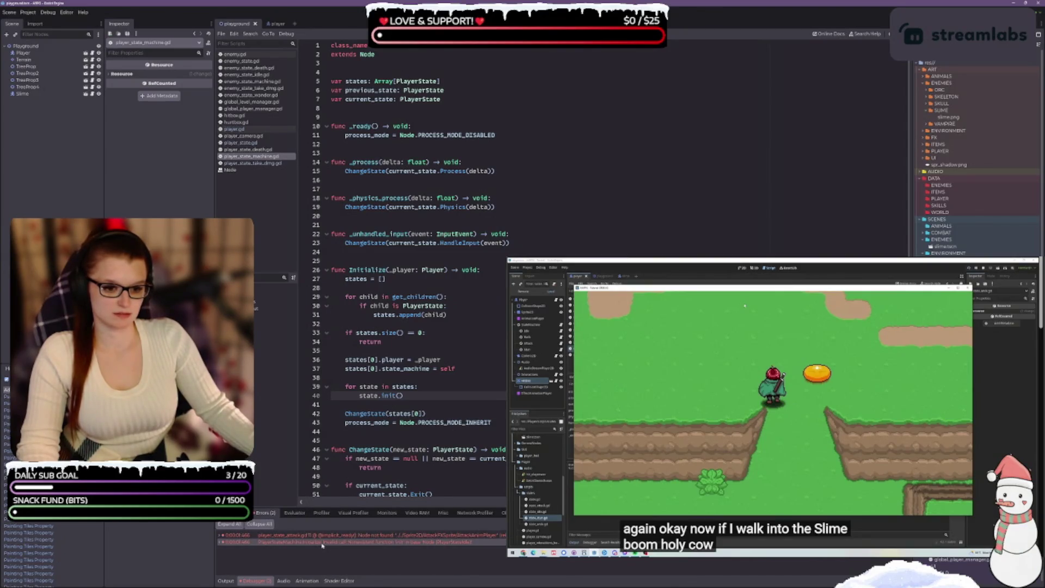
pyautogui.doubleClick(320, 536)
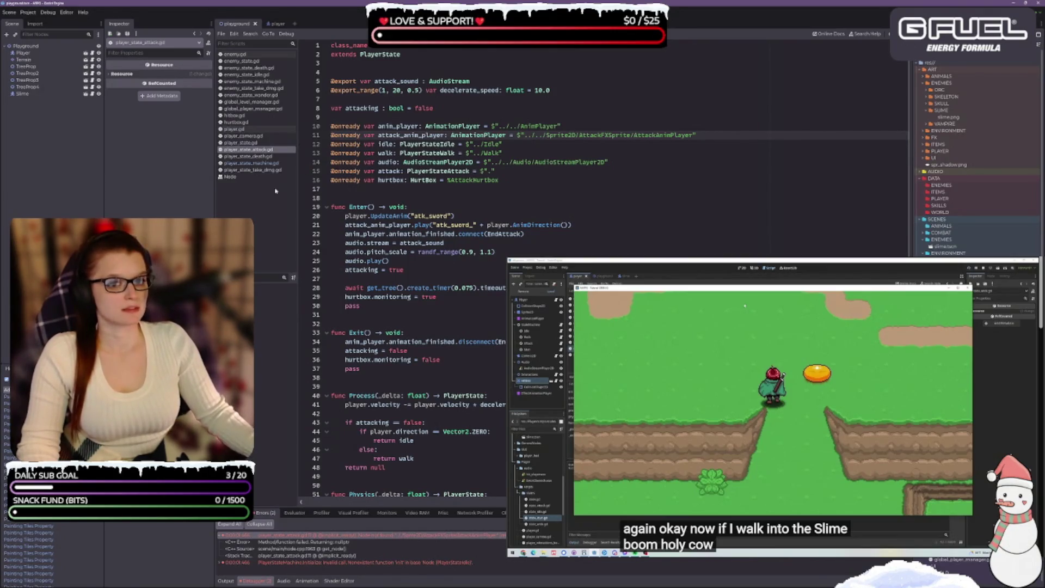
# Step: In the player scene's script, cut the attack_anim_player declaration line and save
pyautogui.click(273, 24)
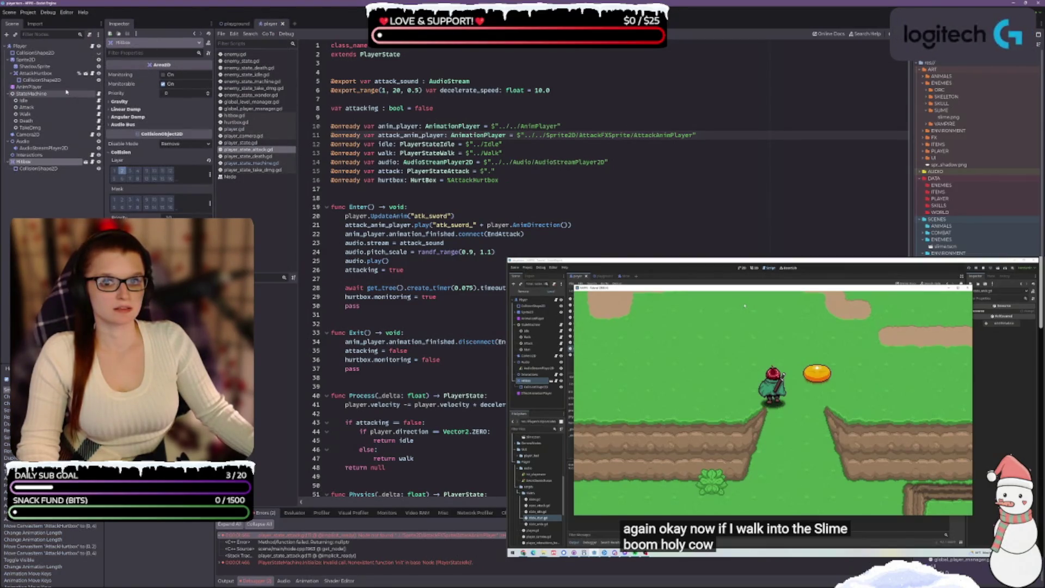
pyautogui.moveTo(727, 134); pyautogui.dragTo(320, 135)
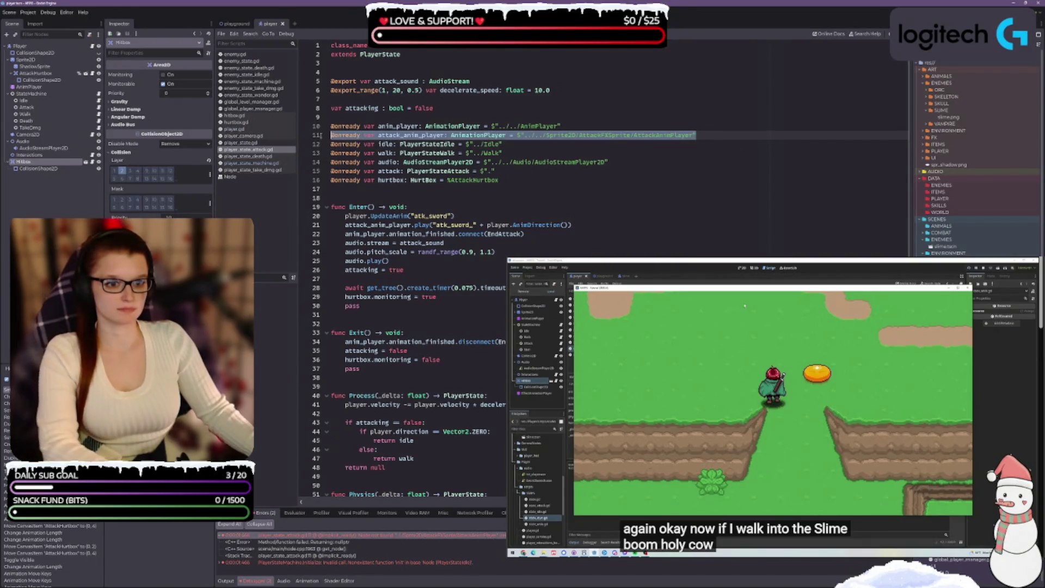
pyautogui.hotkey('ctrl', 'x')
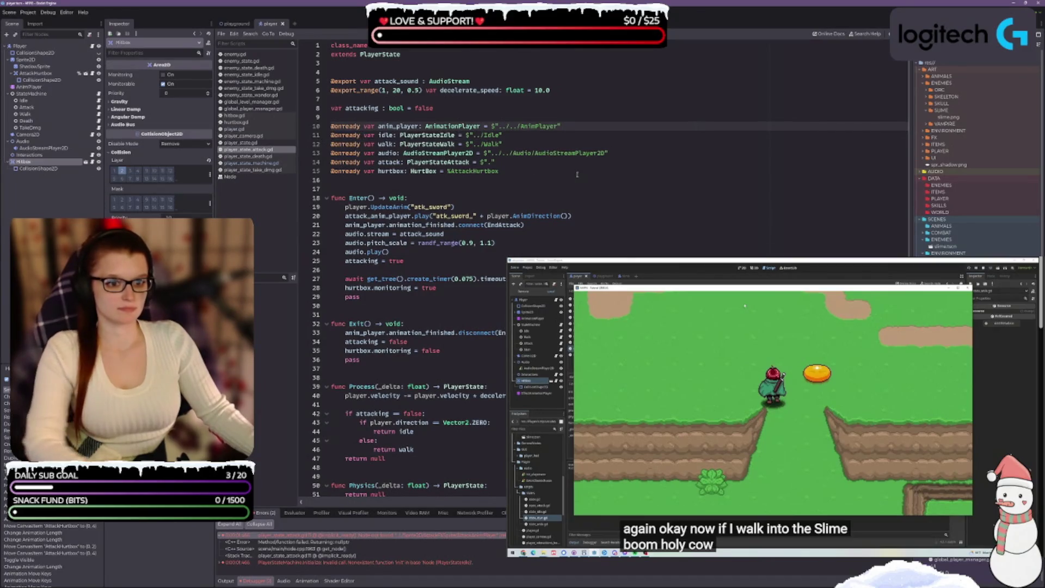
pyautogui.click(608, 218)
pyautogui.hotkey('ctrl', 's')
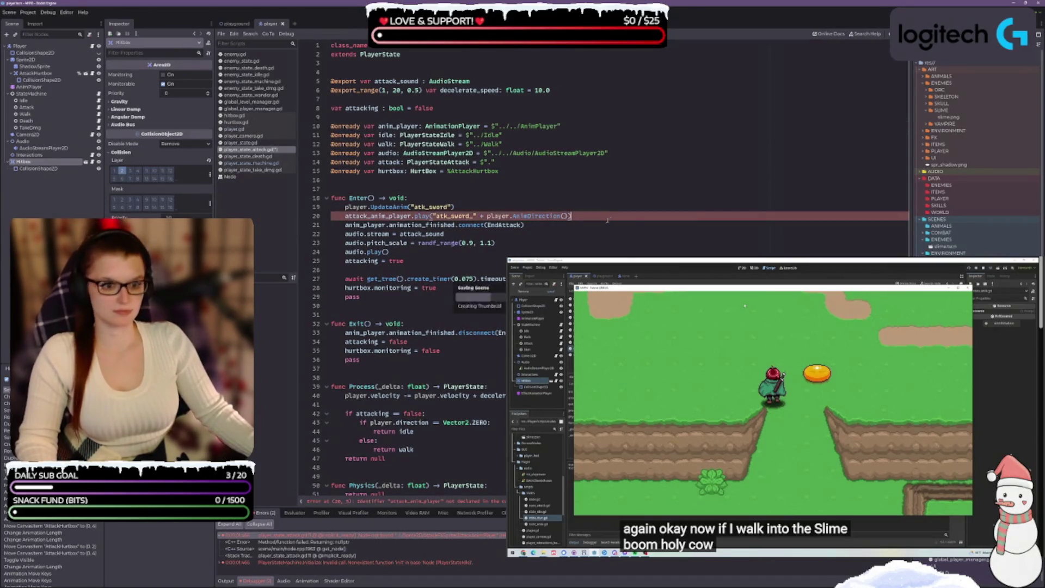
# Step: Delete the erroring attack_anim_player.play line and return to the playground scene
pyautogui.scroll(-1, 558, 226)
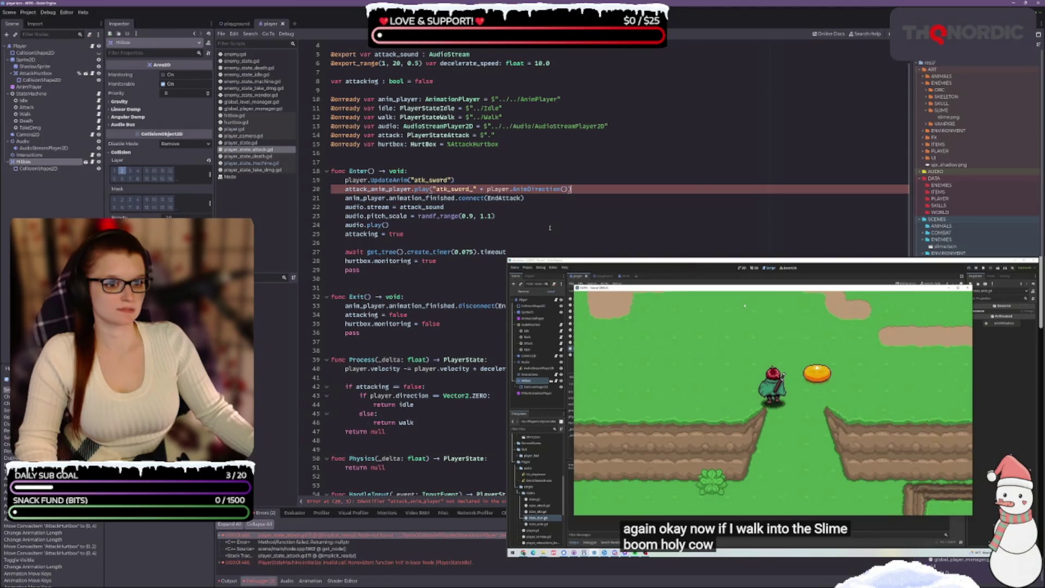
pyautogui.scroll(-2, 550, 228)
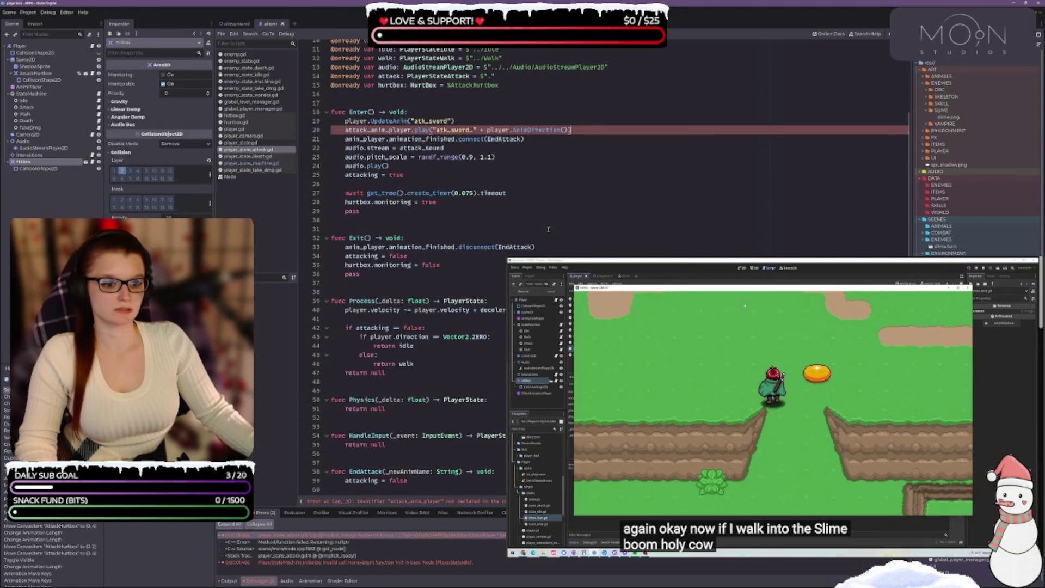
pyautogui.scroll(3, 549, 239)
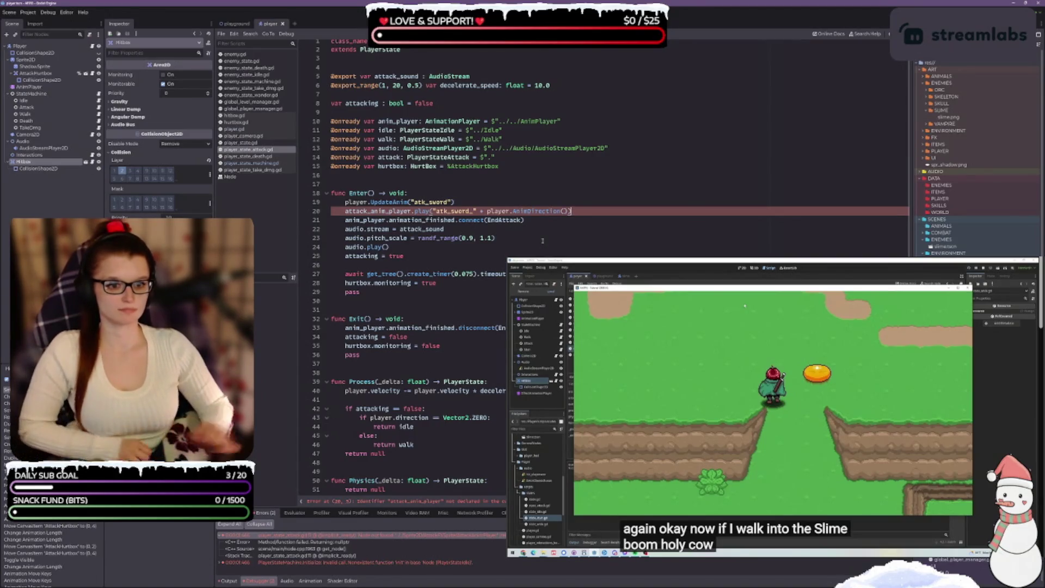
pyautogui.hotkey('ctrl', 'shift', 'k')
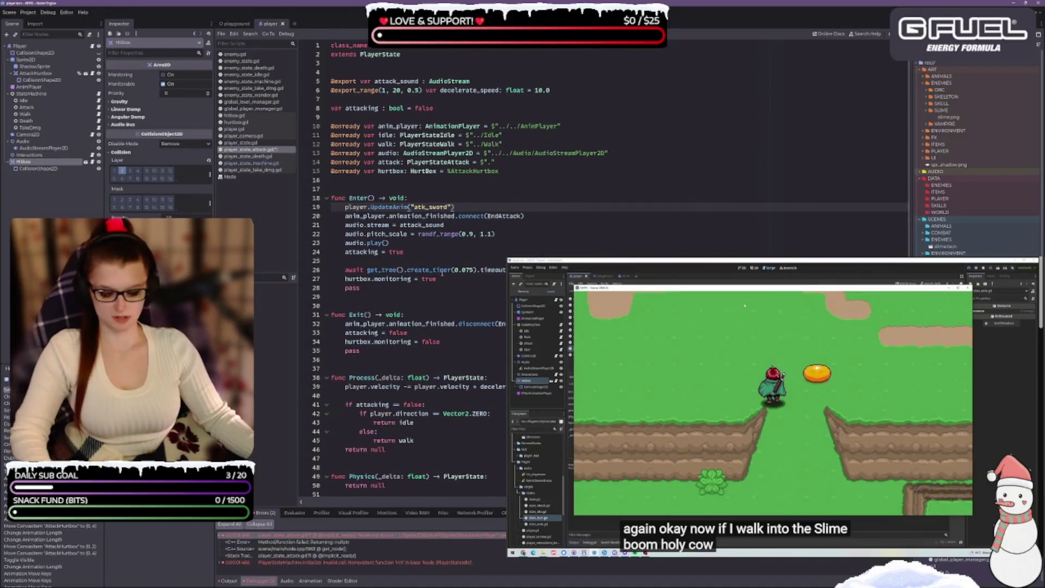
pyautogui.scroll(-3, 409, 207)
pyautogui.scroll(3, 482, 269)
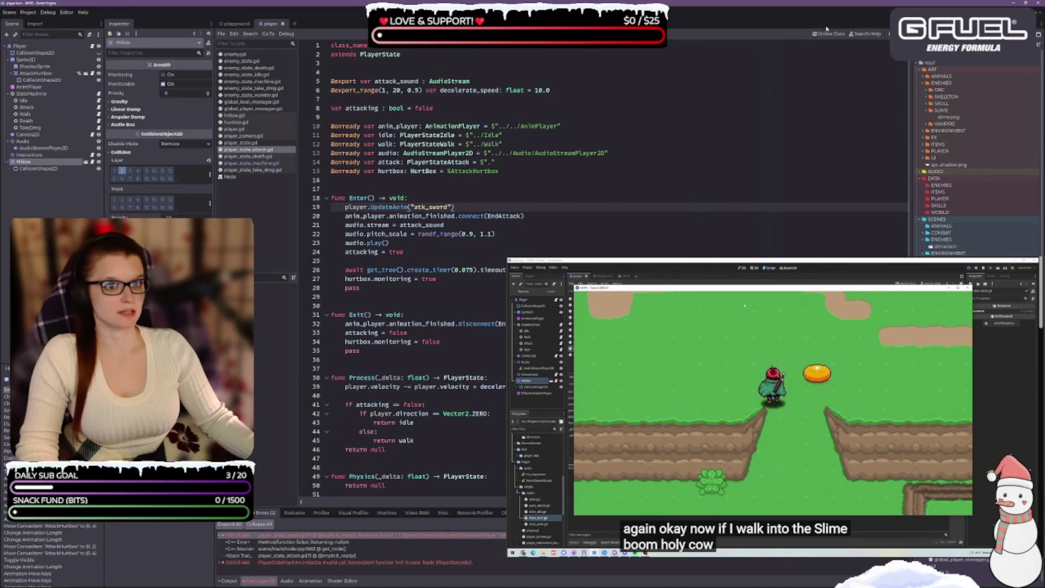
pyautogui.click(245, 24)
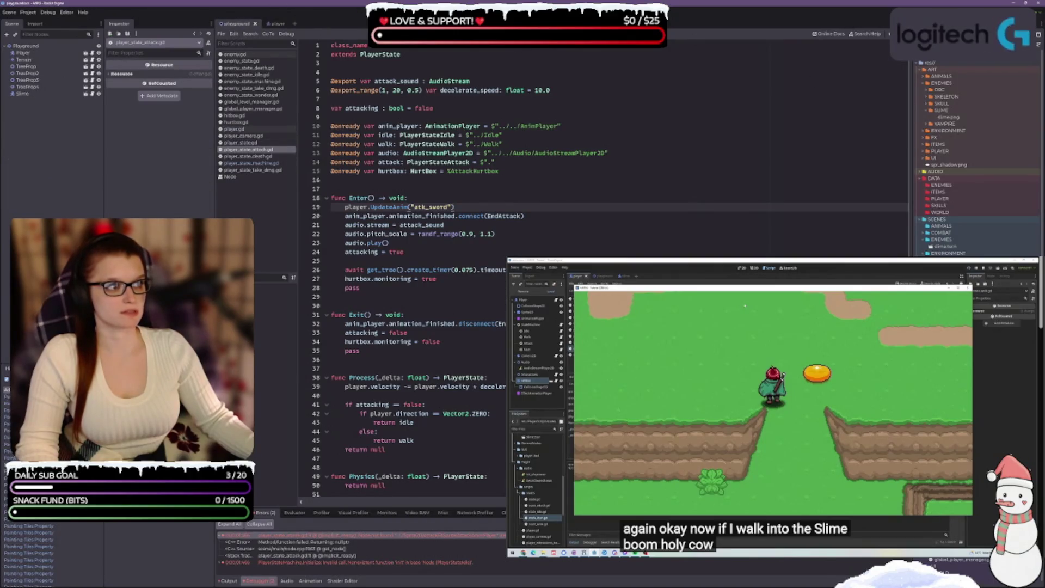
# Step: Rerun and stop the game, then follow the error's stack trace to player_state_machine.gd line 40
pyautogui.press('F6')
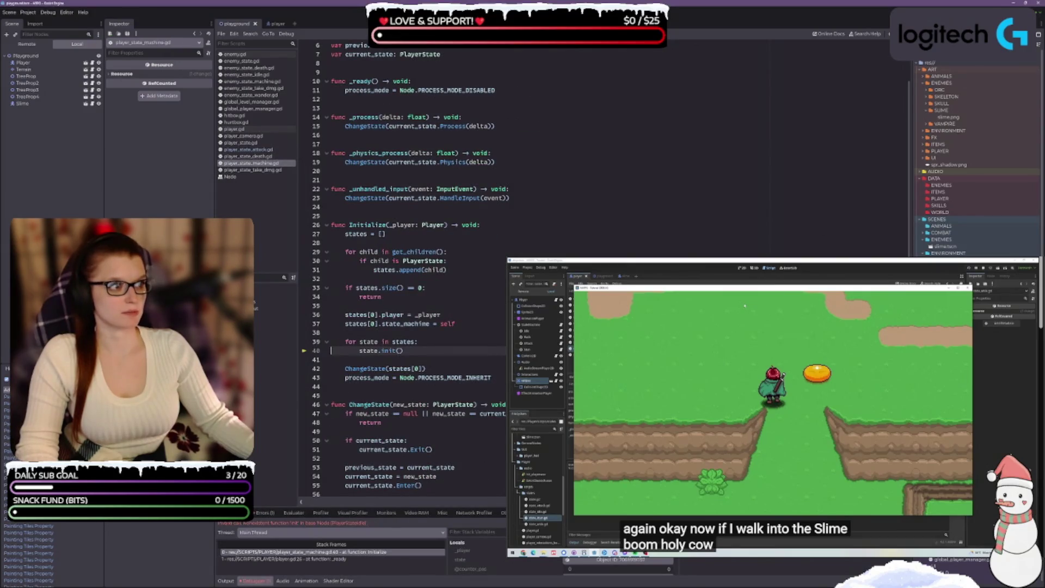
pyautogui.press('F8')
pyautogui.click(265, 512)
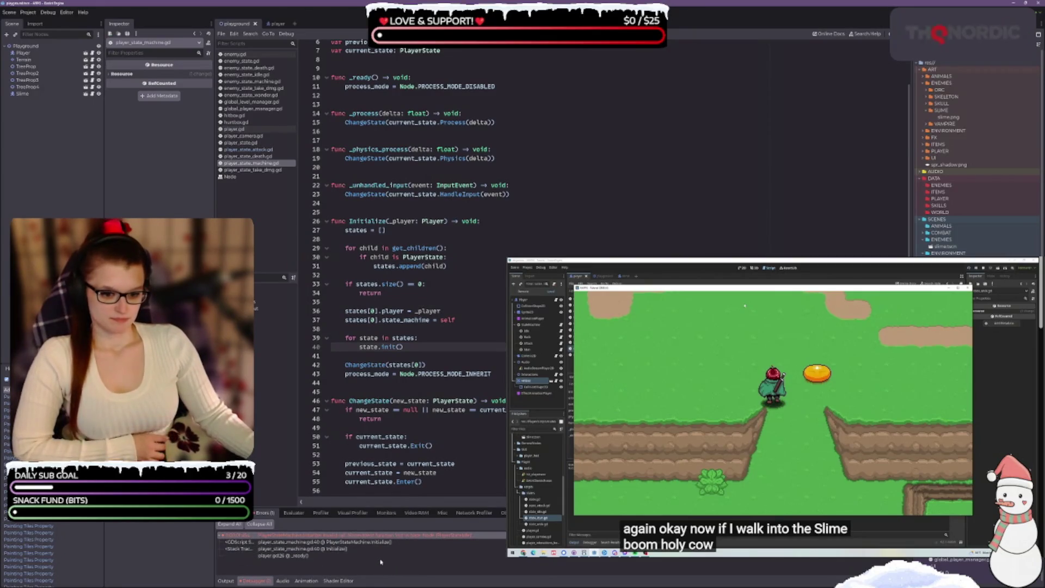
pyautogui.click(367, 550)
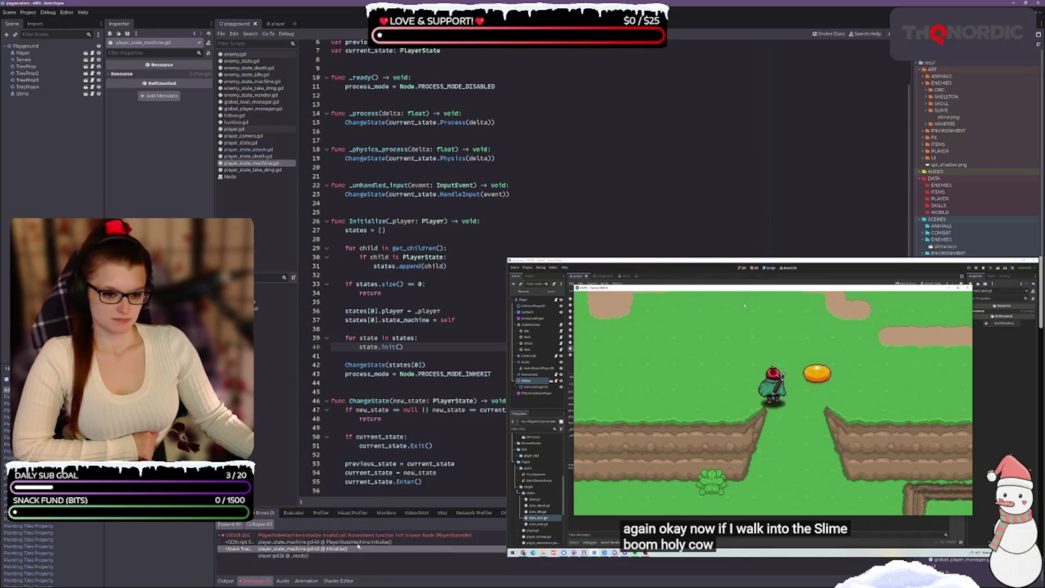
pyautogui.click(380, 542)
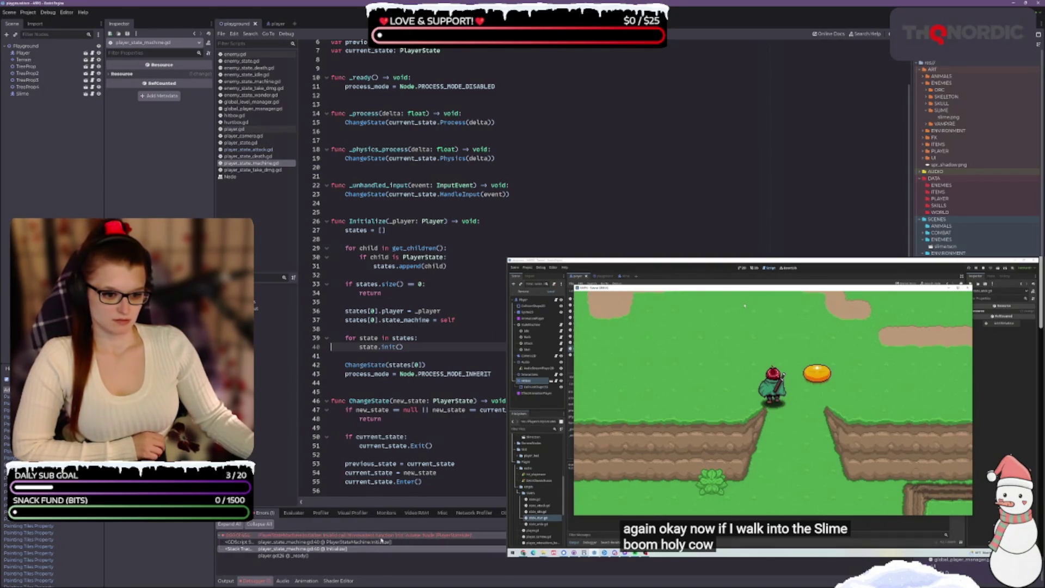
pyautogui.doubleClick(383, 536)
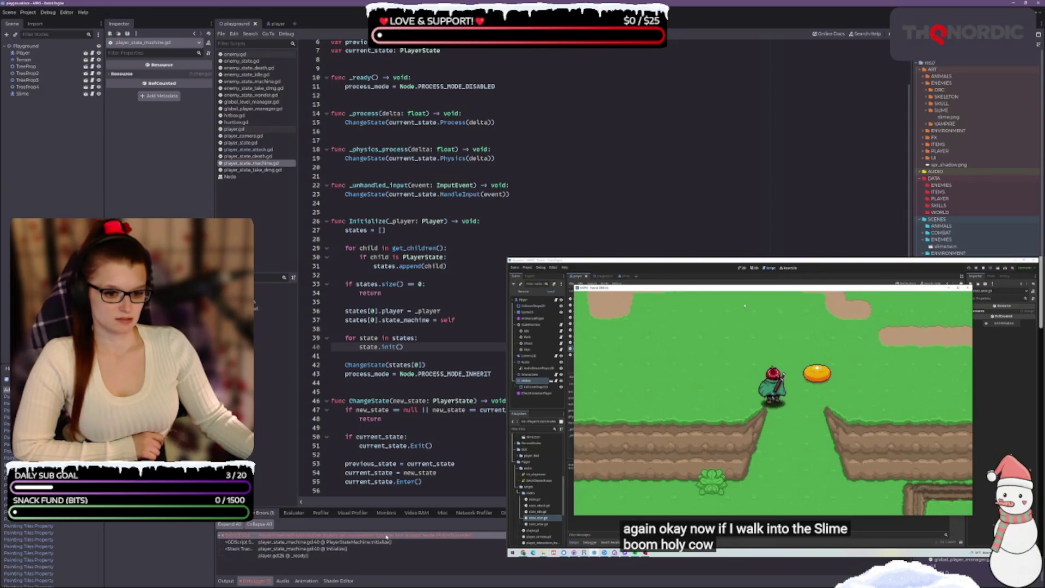
pyautogui.doubleClick(385, 536)
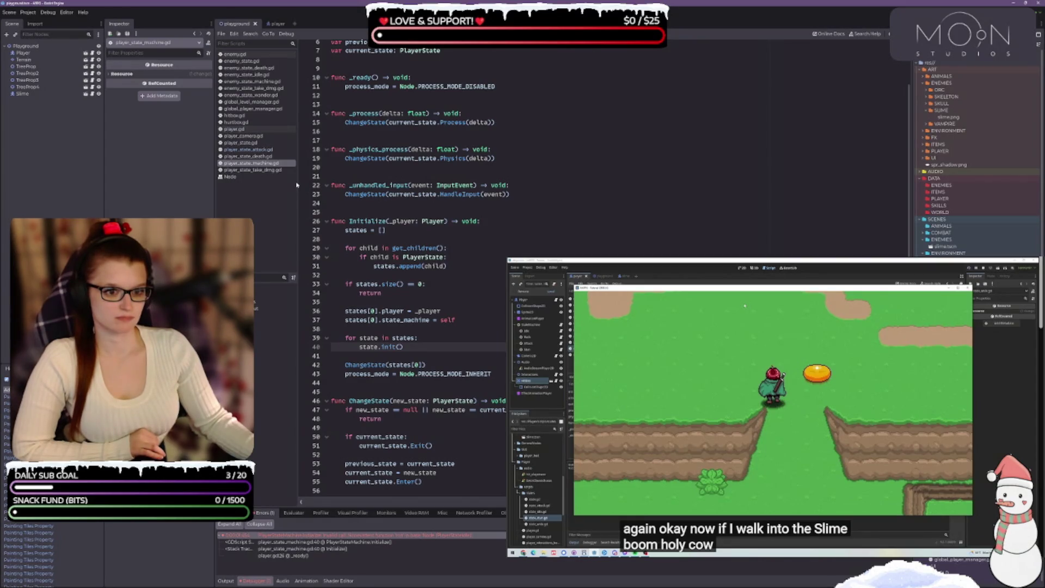
pyautogui.scroll(2, 483, 349)
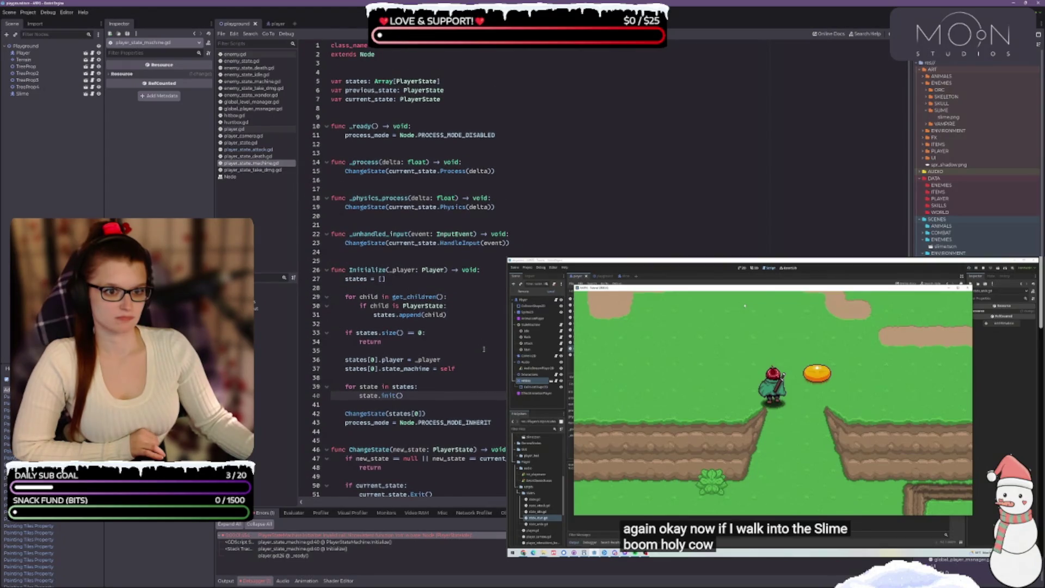
# Step: Add a 'func init() -> void' function with a pass body to player_state.gd
pyautogui.click(268, 142)
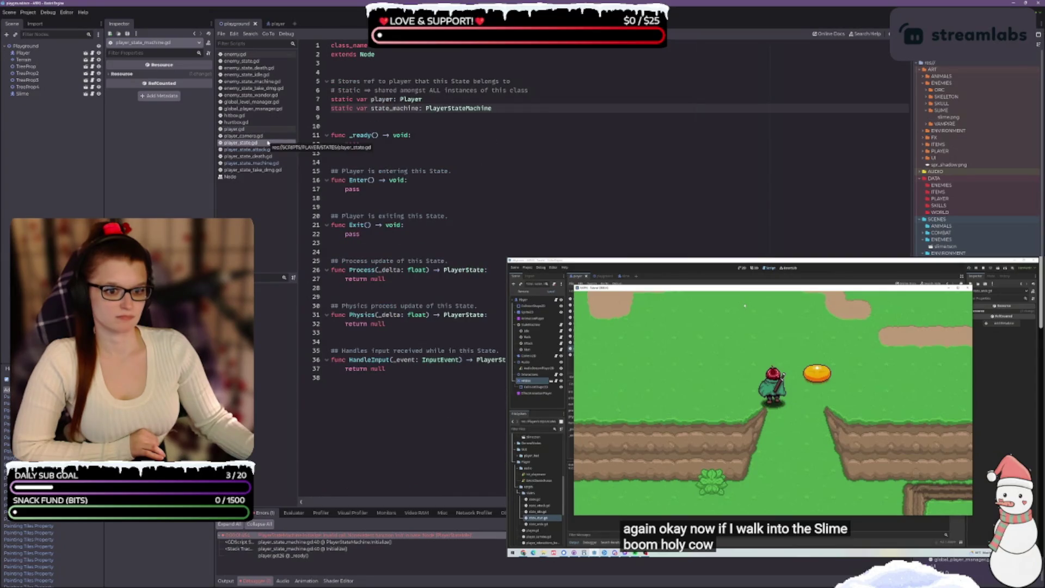
pyautogui.click(358, 158)
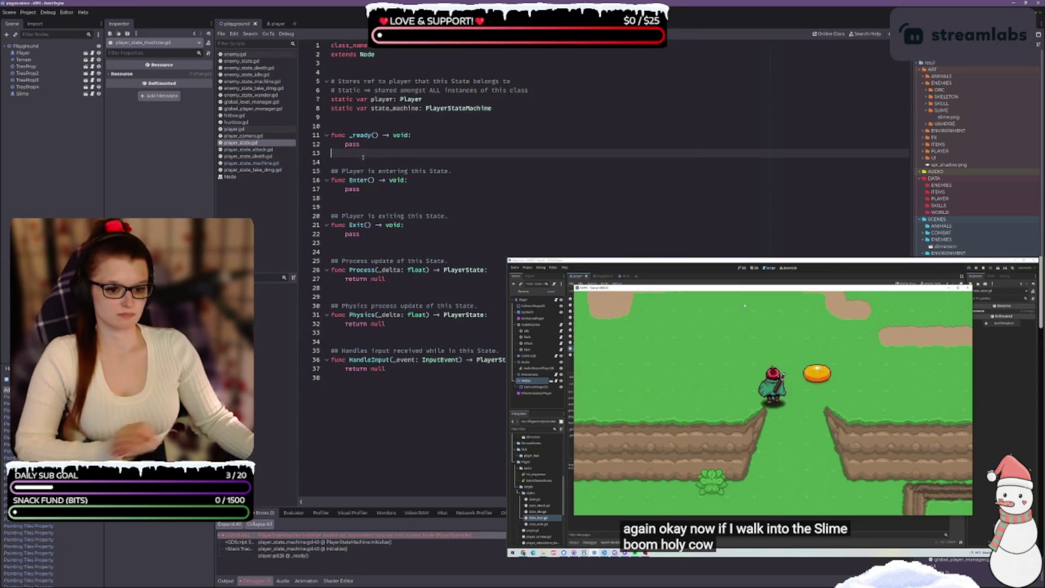
pyautogui.press('Return')
pyautogui.press('Return')
pyautogui.press('Return')
pyautogui.write('func')
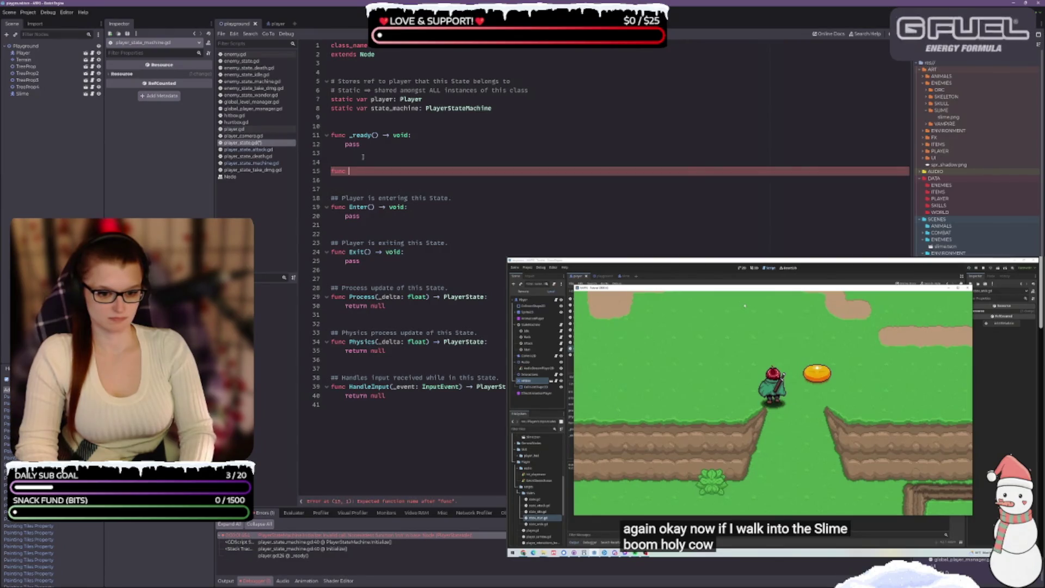
pyautogui.write(' init() ->')
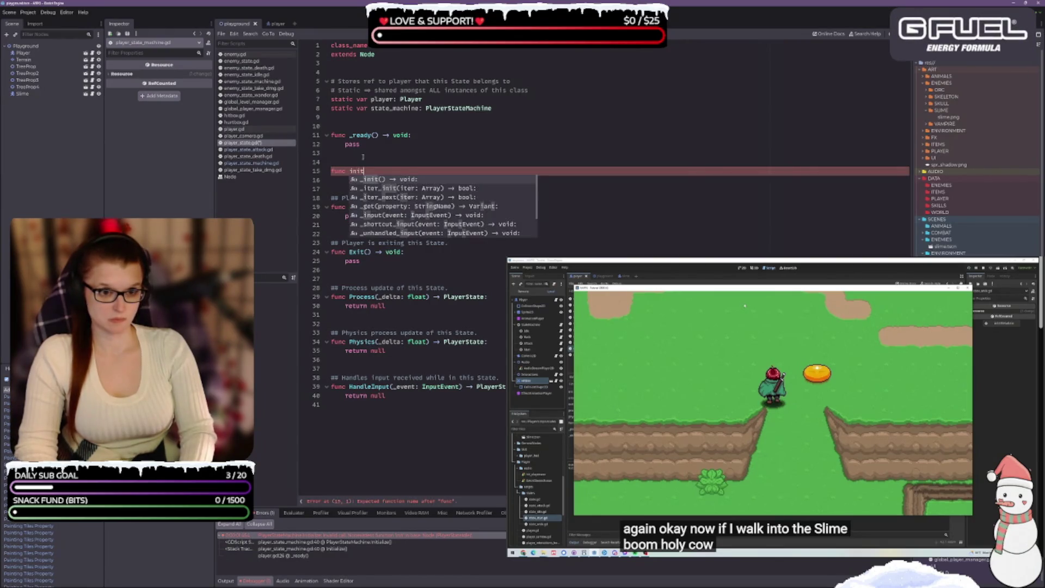
pyautogui.write('void:')
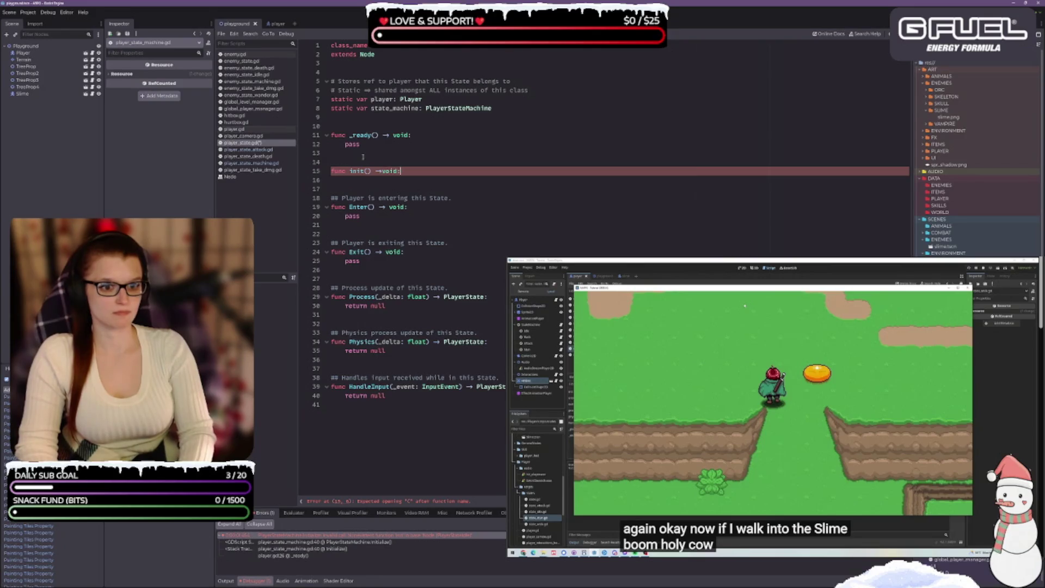
pyautogui.press('Return')
pyautogui.write('pass')
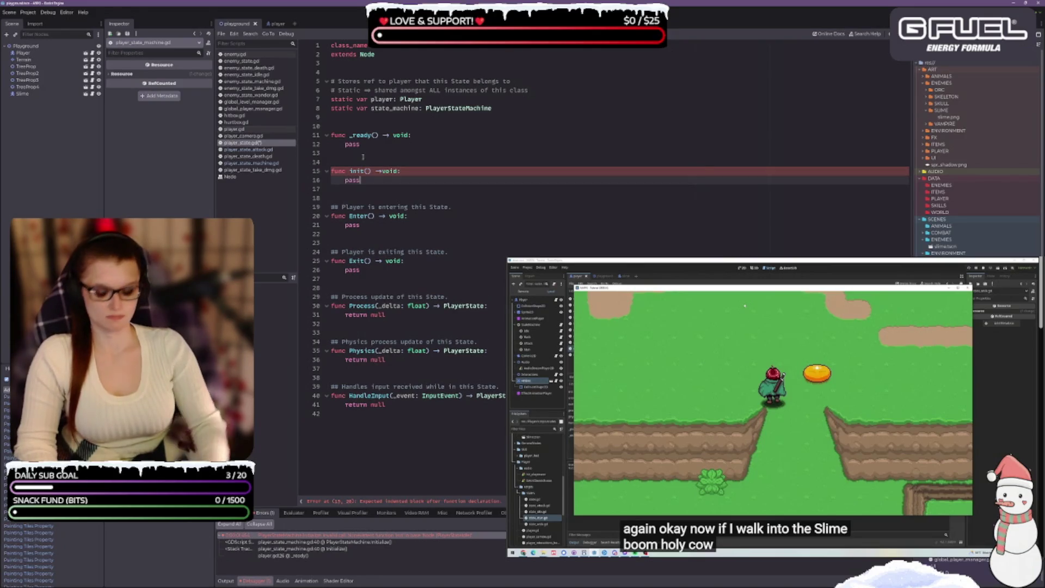
# Step: Save the script and look through the attack and death state scripts
pyautogui.hotkey('ctrl', 's')
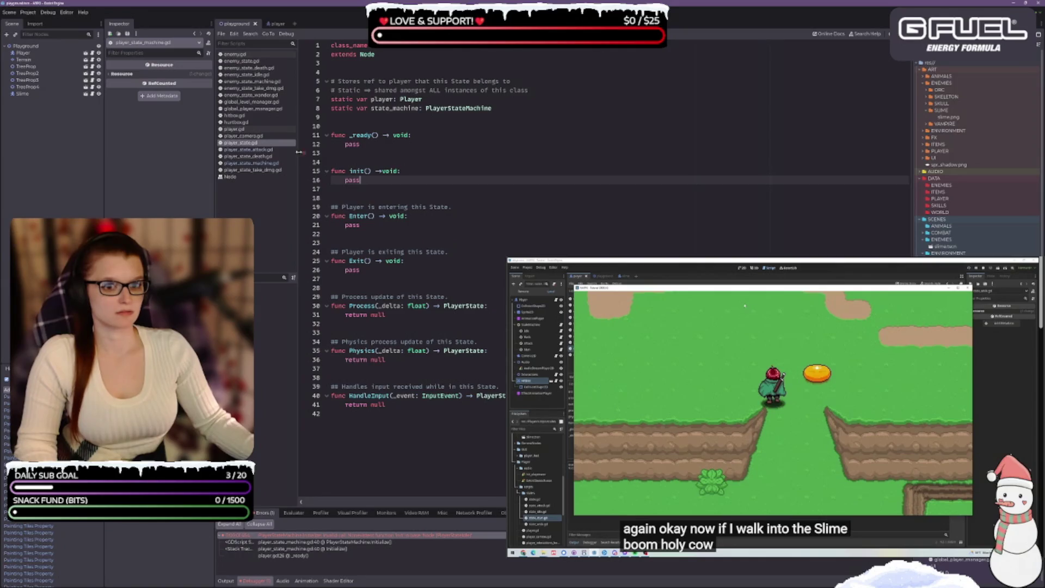
pyautogui.click(265, 150)
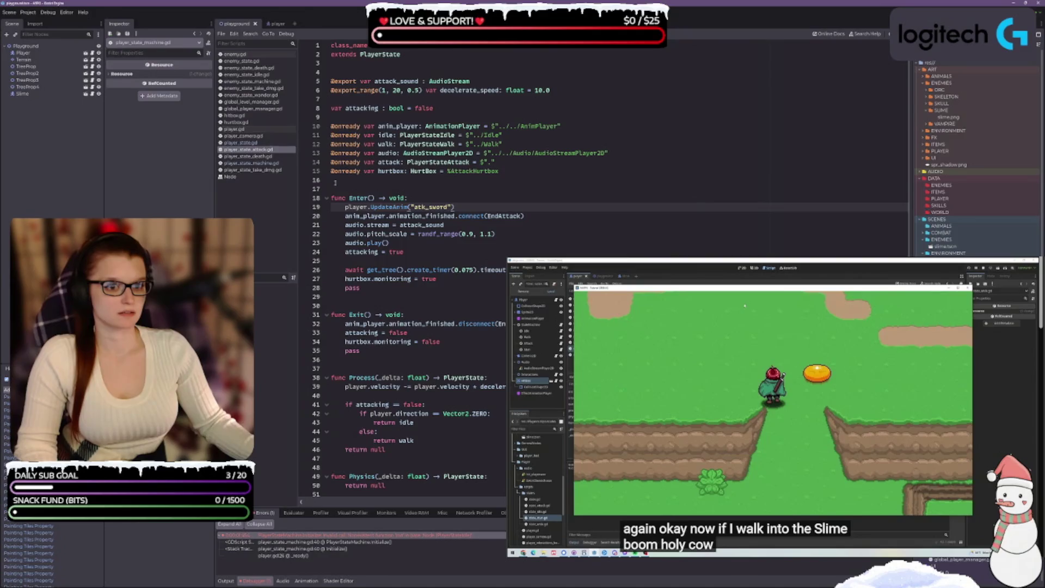
pyautogui.click(275, 157)
# Step: Browse the state machine, take-damage and death scripts, ending on player_state_machine.gd, and run the game
pyautogui.click(274, 163)
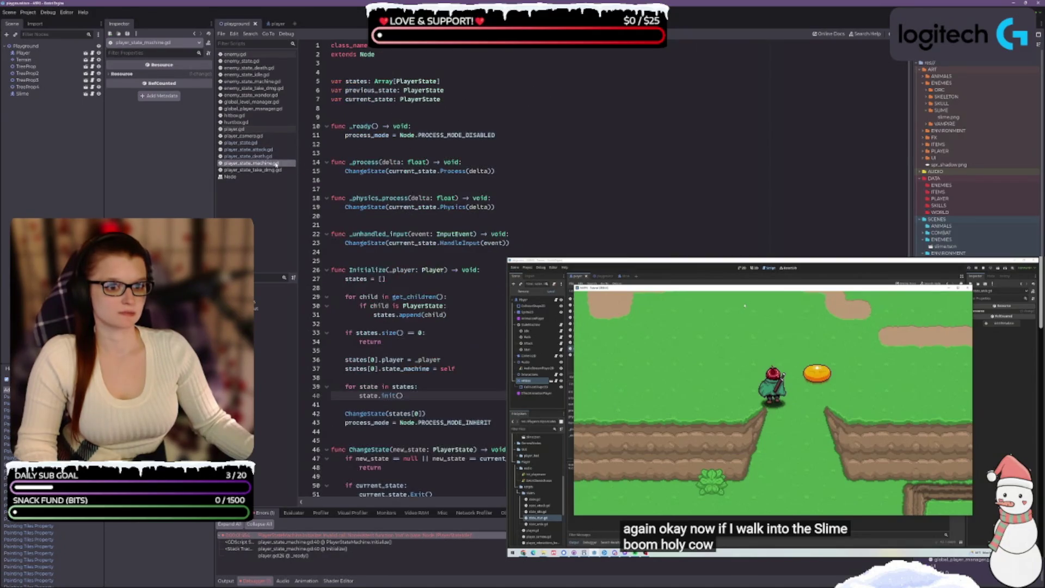
pyautogui.click(274, 170)
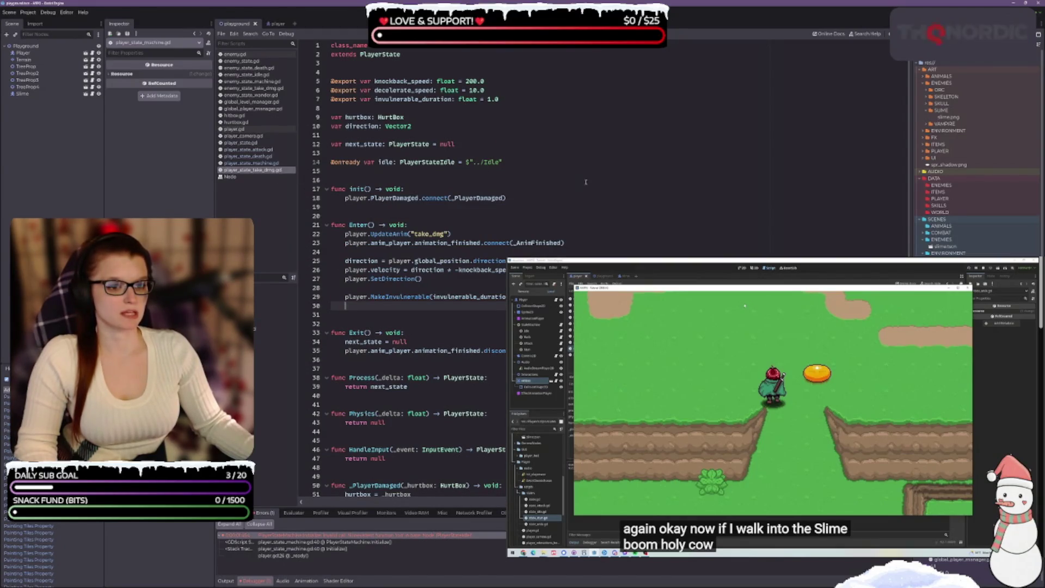
pyautogui.click(266, 163)
pyautogui.click(266, 156)
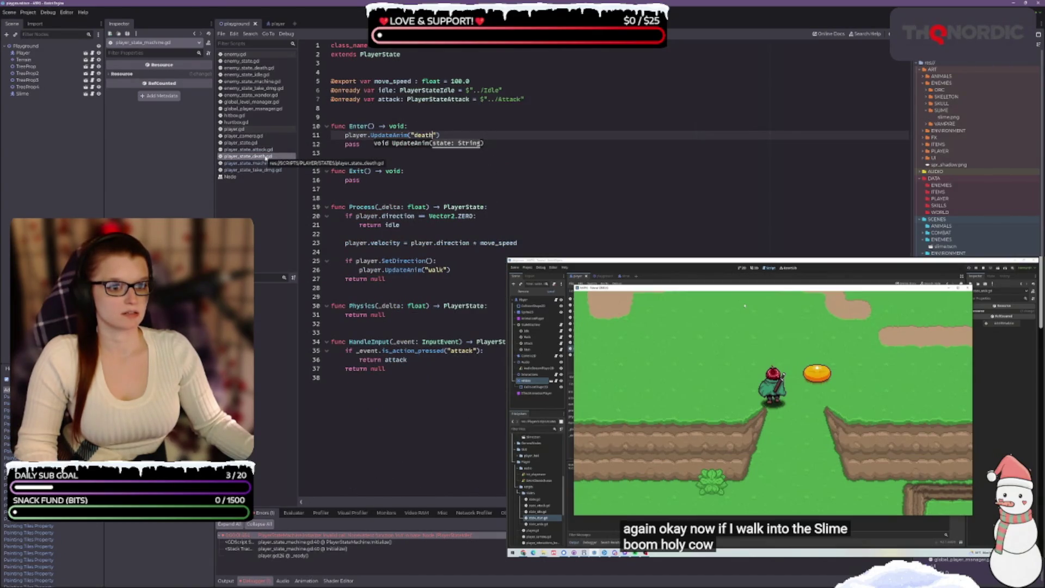
pyautogui.click(256, 163)
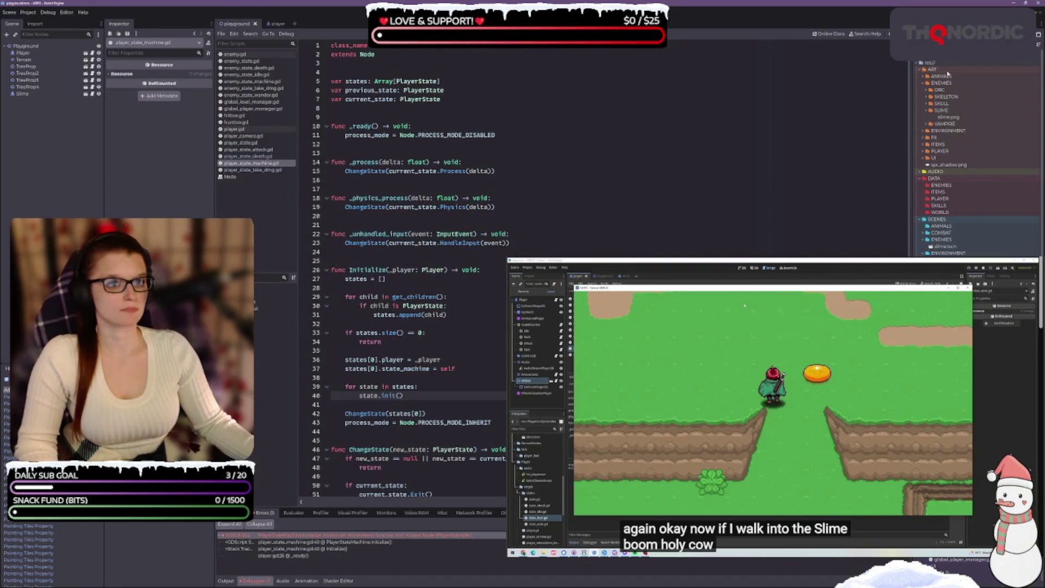
pyautogui.press('F5')
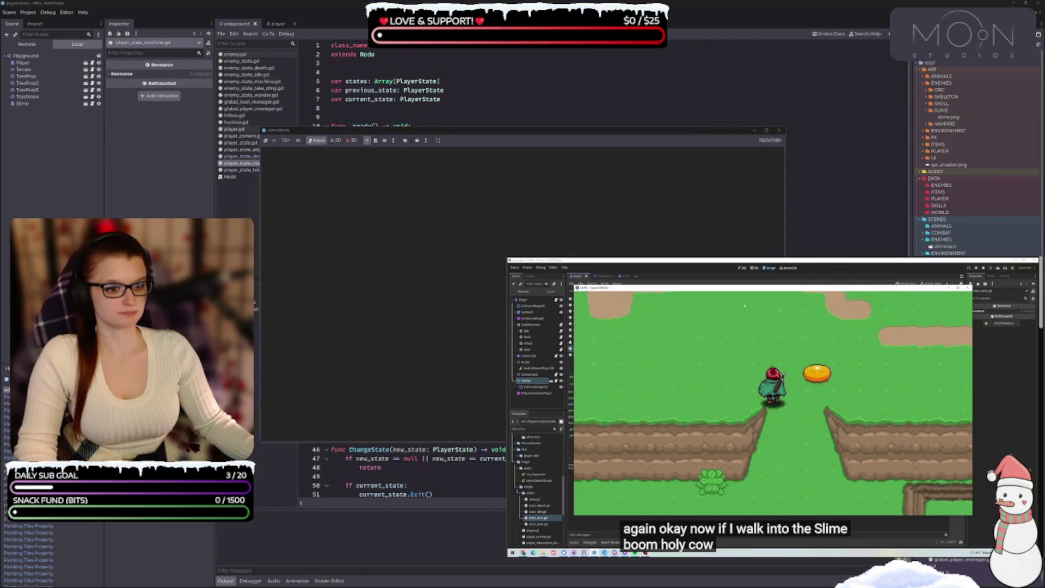
# Step: Playtest by walking the player down and left into the slime, then stop the game
pyautogui.press('Down')
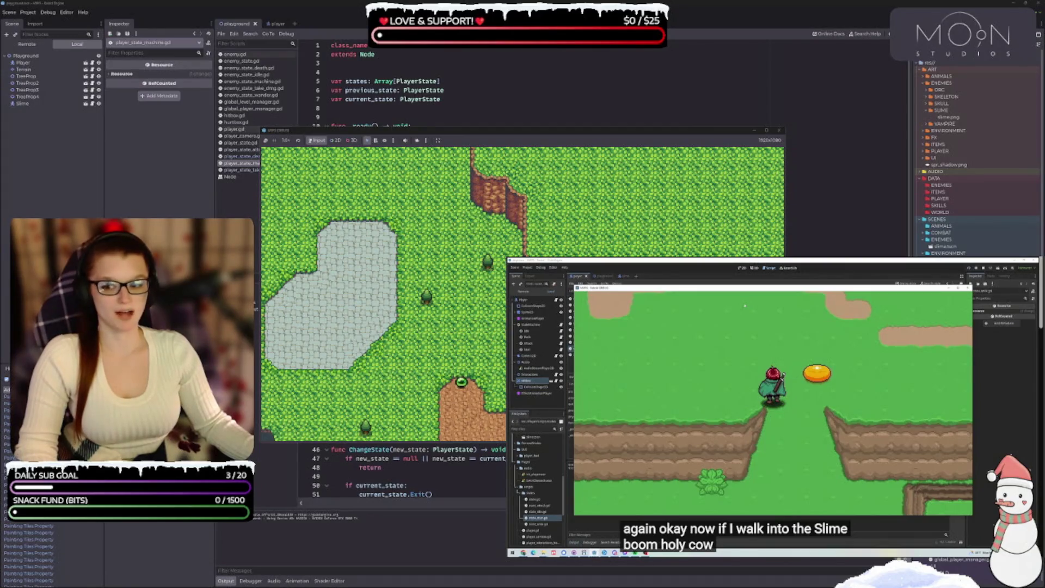
pyautogui.press('Left')
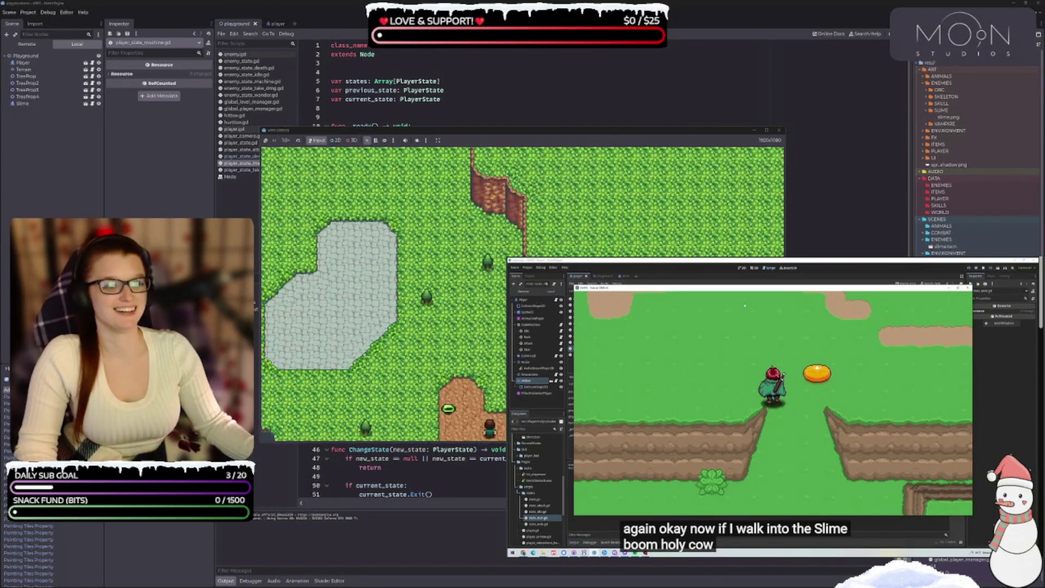
pyautogui.press('F8')
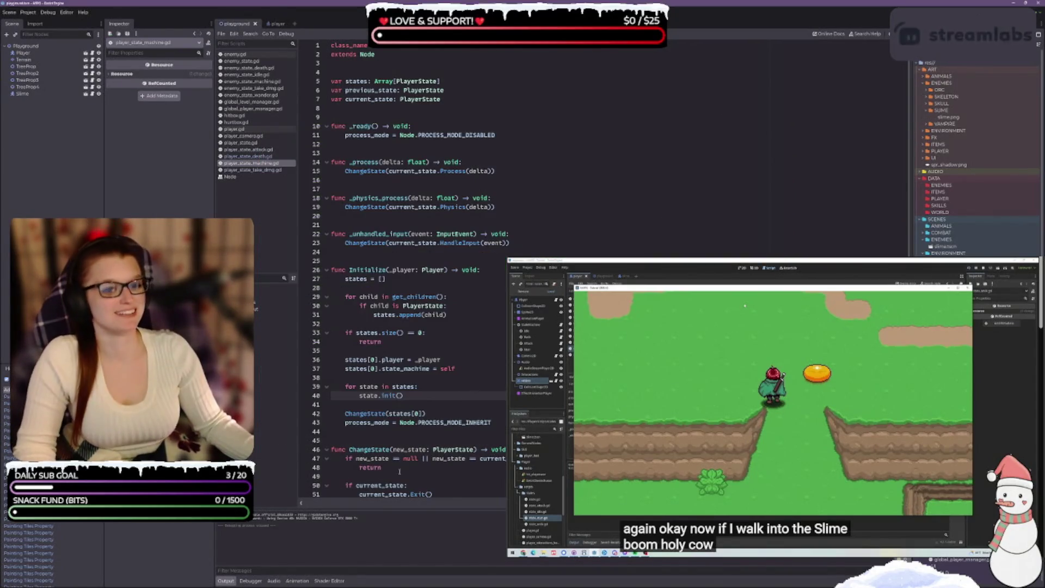
# Step: Change knockback_speed in player_state_take_dmg.gd from 200.0 to 20.0 and rerun the game
pyautogui.click(226, 580)
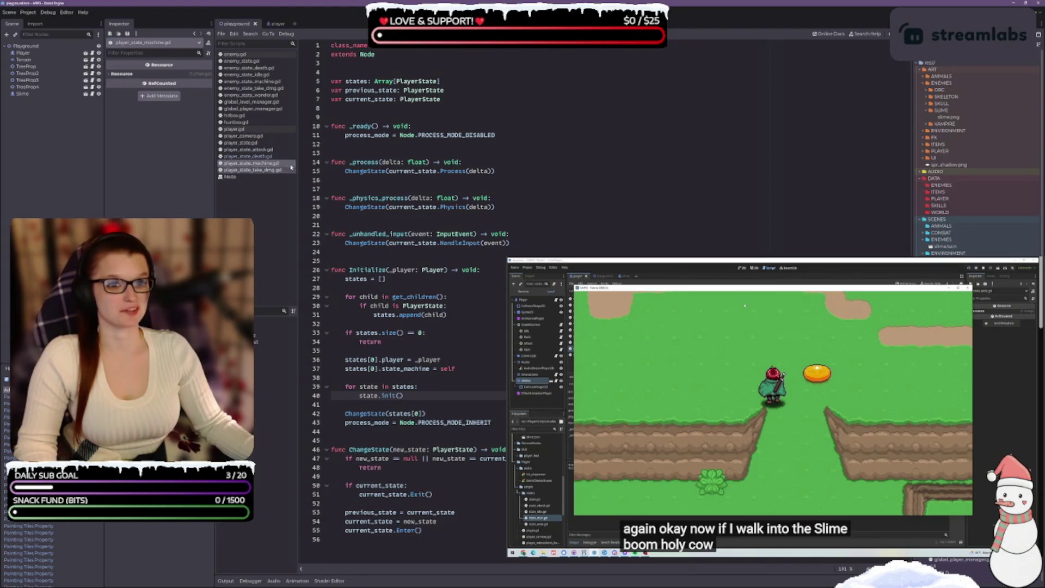
pyautogui.click(253, 170)
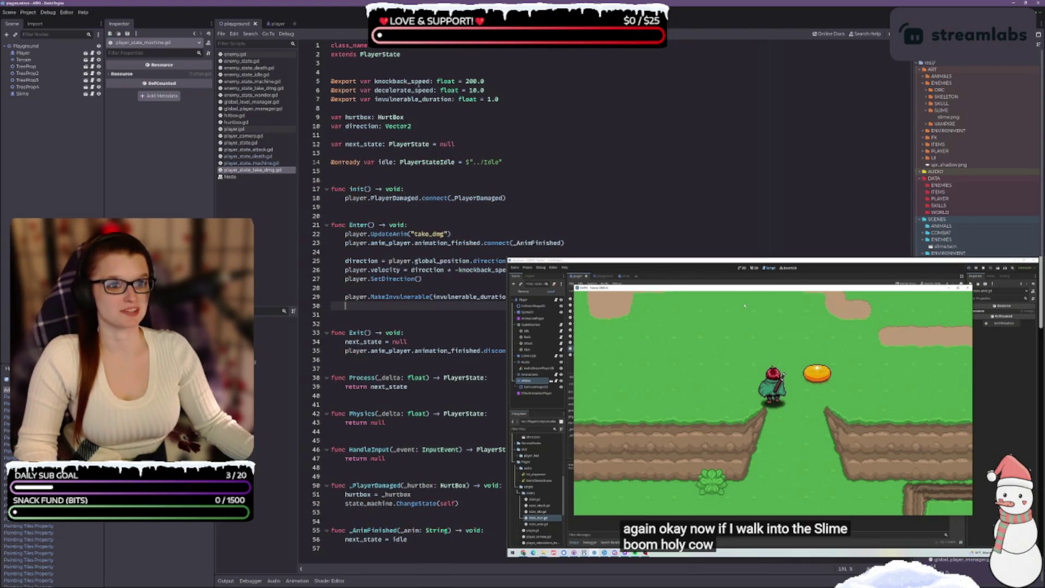
pyautogui.click(551, 81)
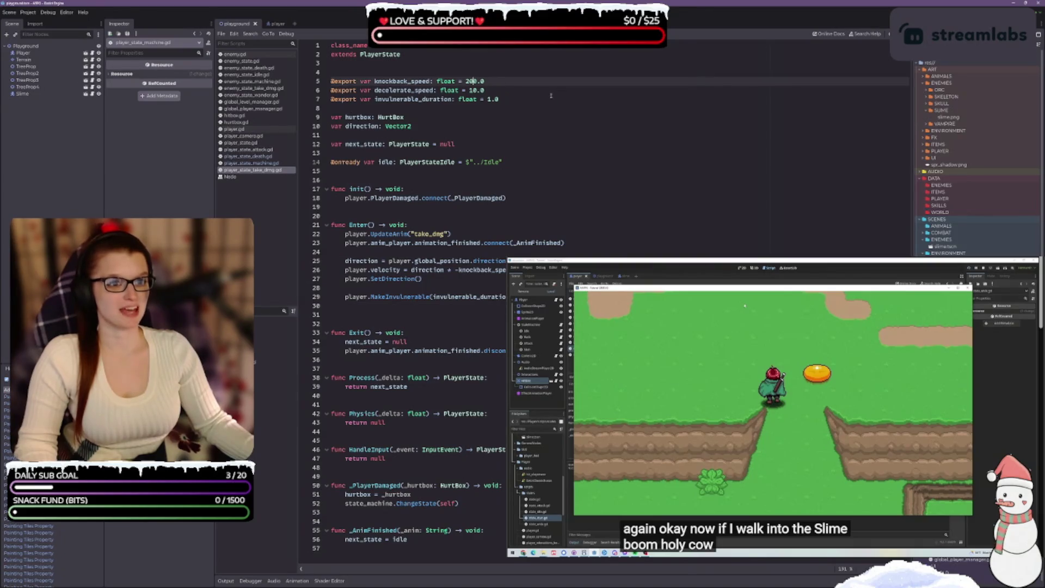
pyautogui.press('Left')
pyautogui.press('Left')
pyautogui.press('BackSpace')
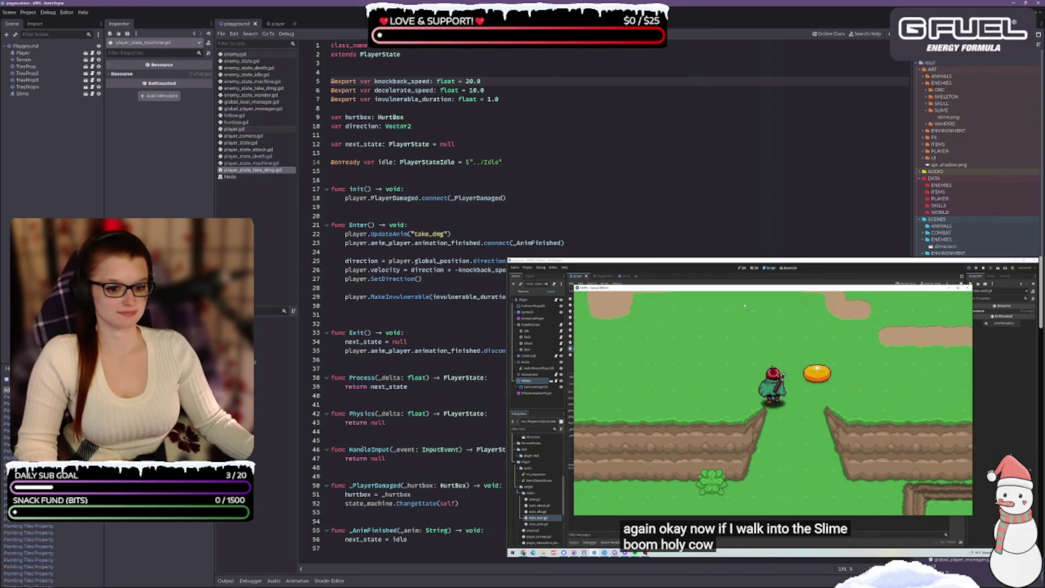
pyautogui.click(994, 6)
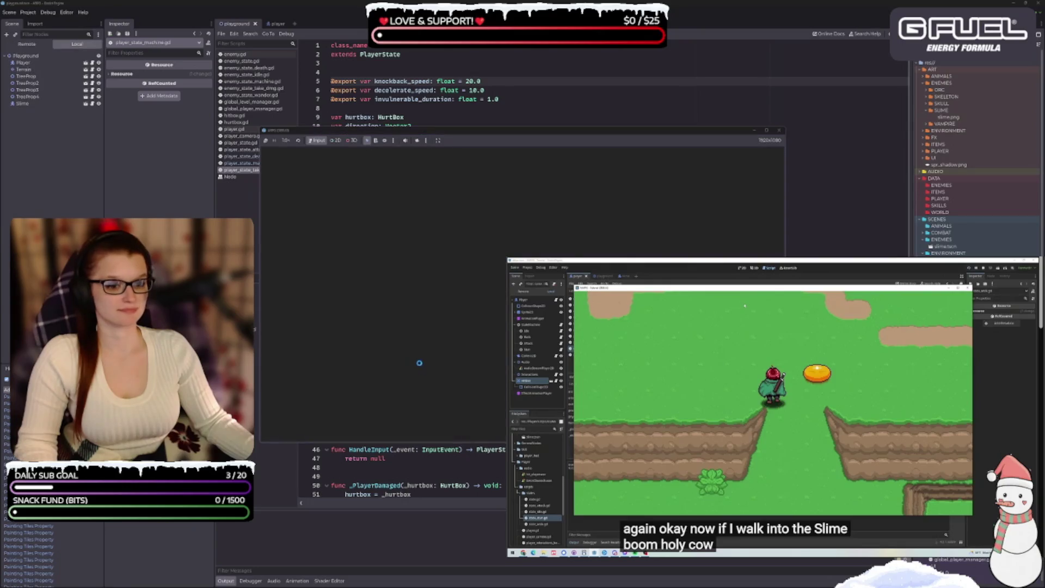
# Step: Walk the player into the slime and around the tree with WASD, then close the game and view the errors
pyautogui.press('s')
pyautogui.press('a')
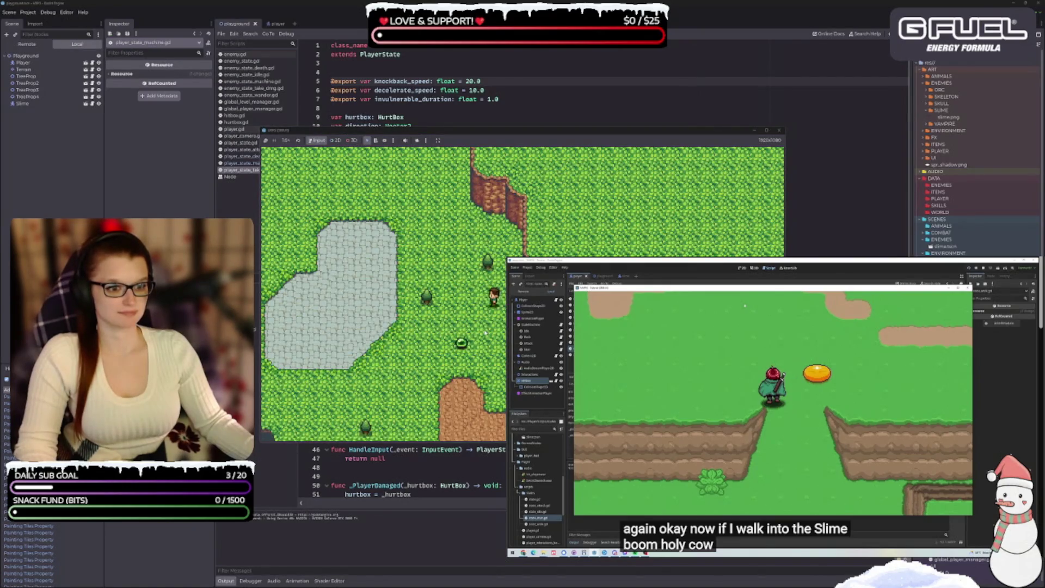
pyautogui.press('a')
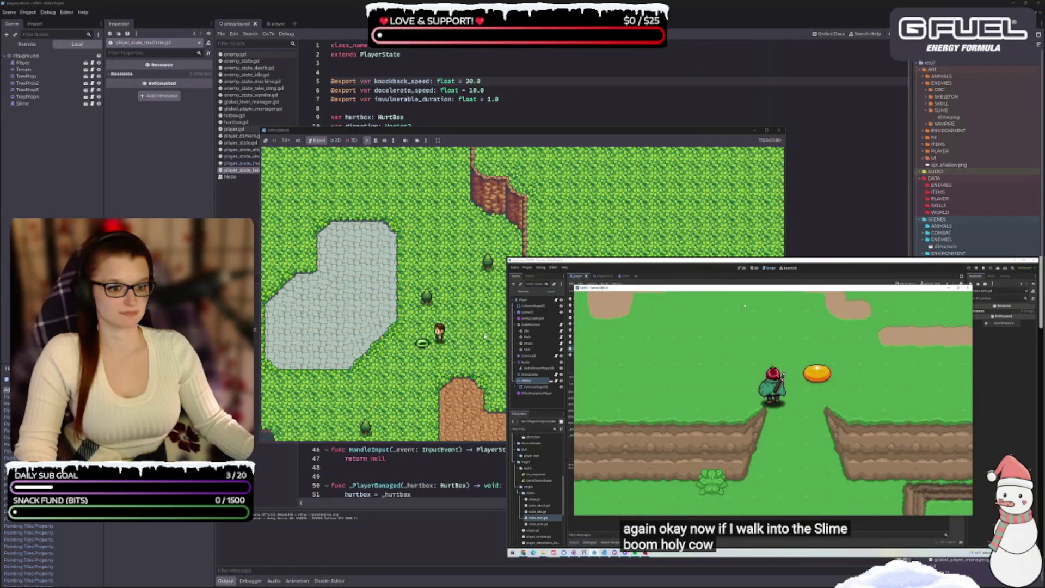
pyautogui.press('a')
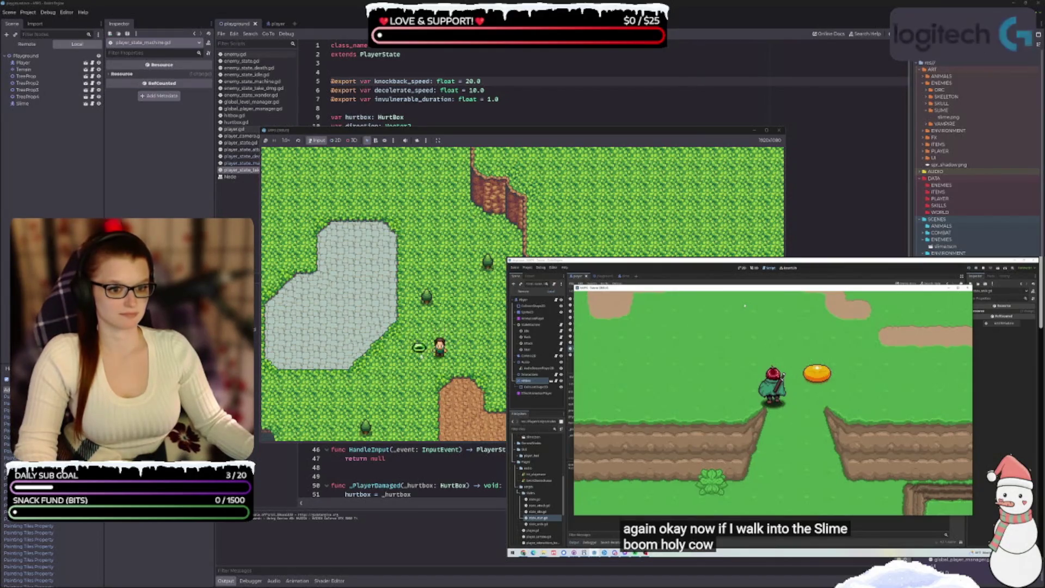
pyautogui.press('a')
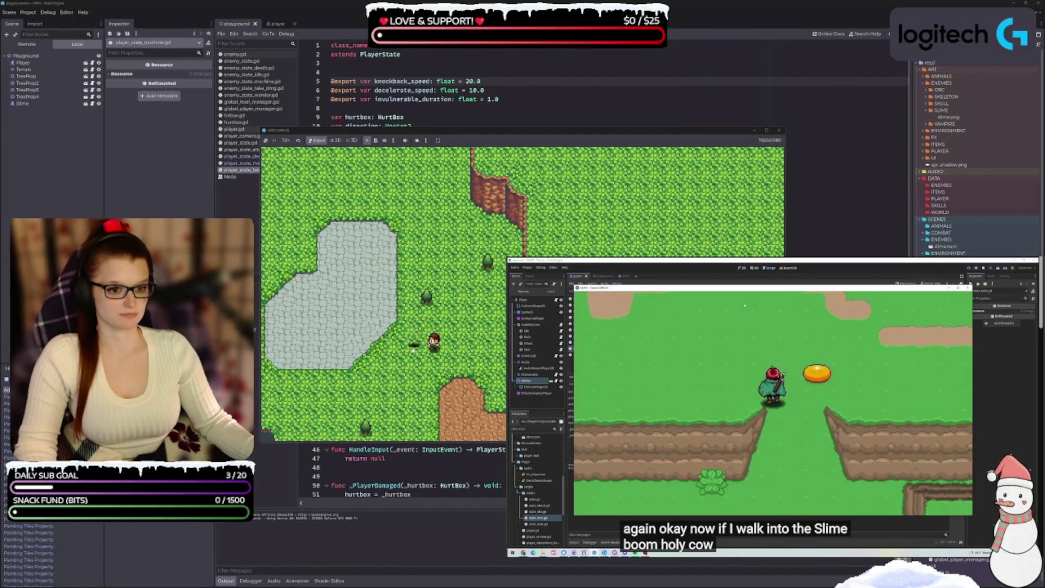
pyautogui.press('w')
pyautogui.press('d')
pyautogui.press('w')
pyautogui.press('w')
pyautogui.press('s')
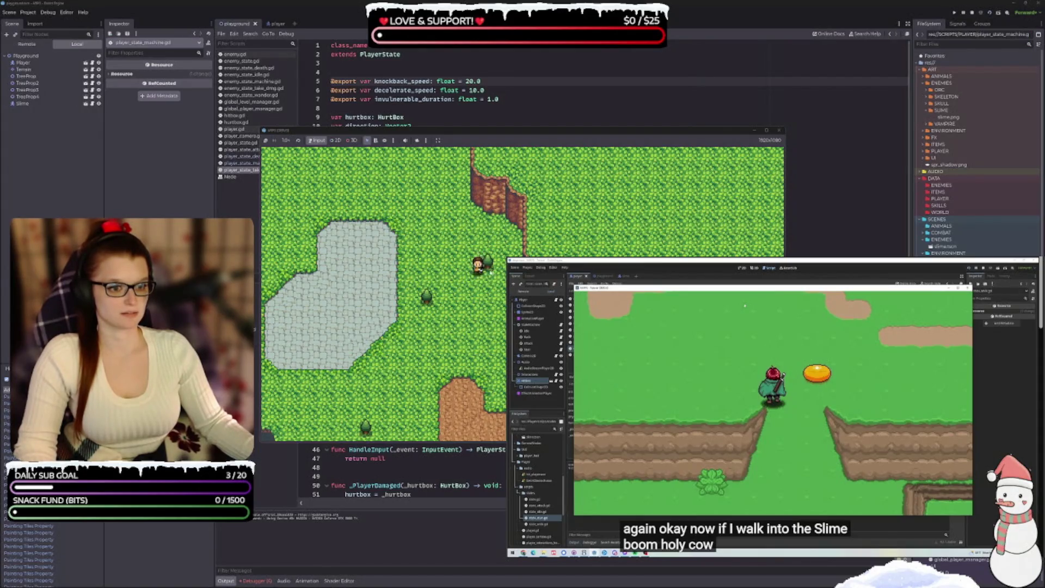
pyautogui.press('a')
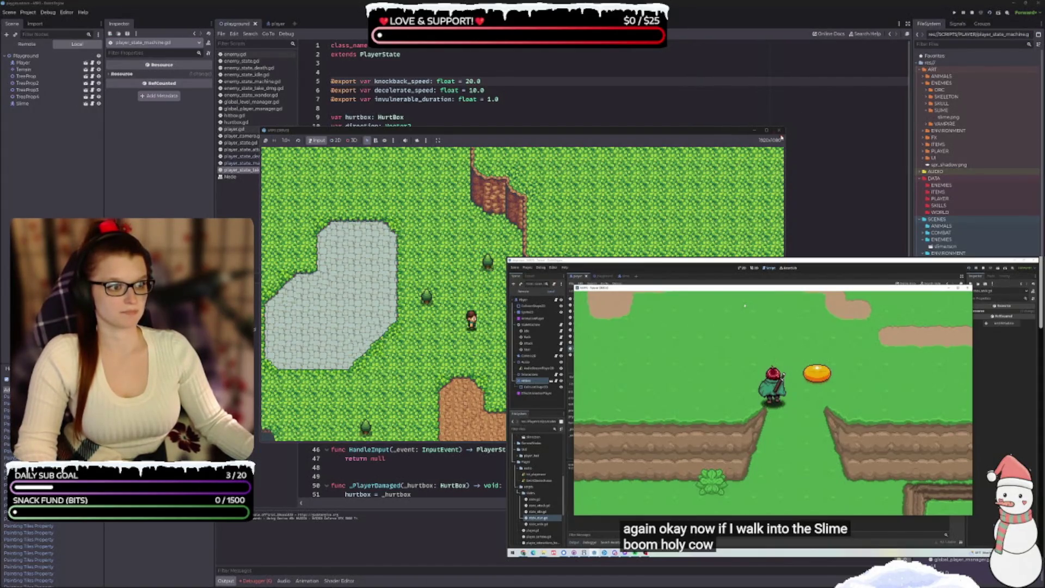
pyautogui.click(779, 130)
pyautogui.click(254, 581)
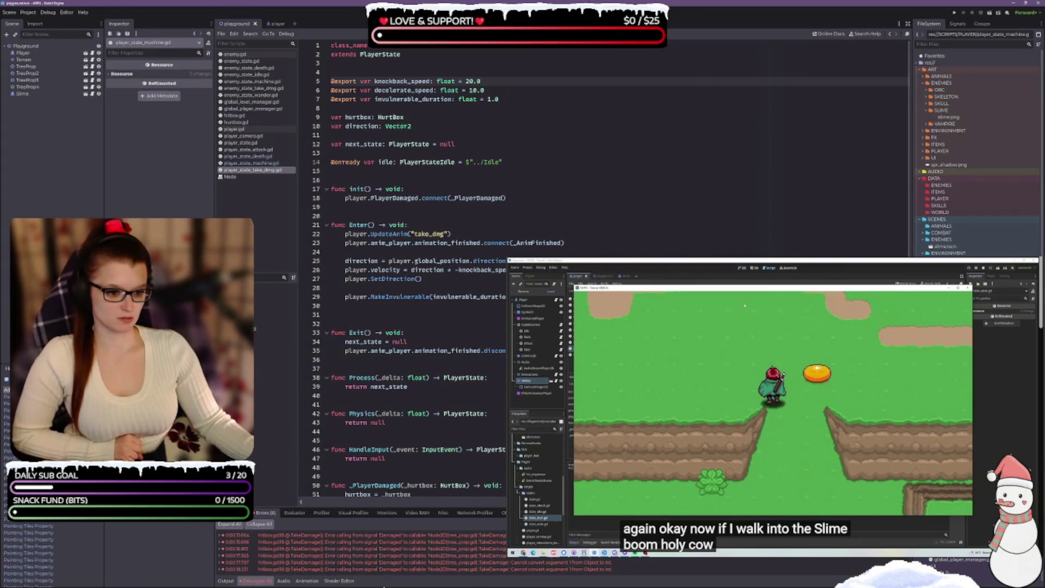
# Step: Trace the TakeDamage error to hitbox.gd, check tree_prop.gd and its Hitbox, then return to player_state_take_dmg.gd
pyautogui.click(385, 536)
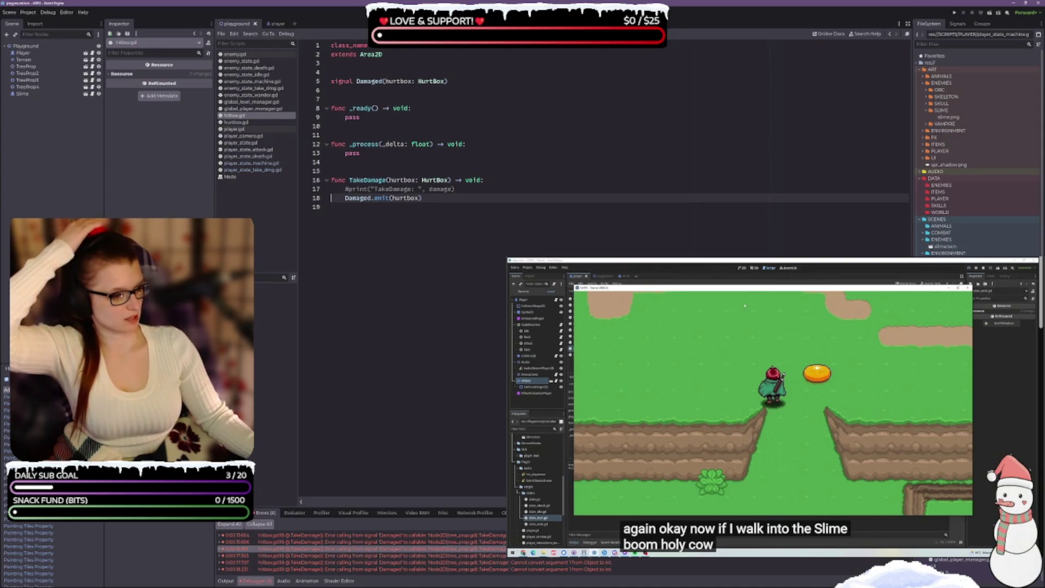
pyautogui.click(238, 176)
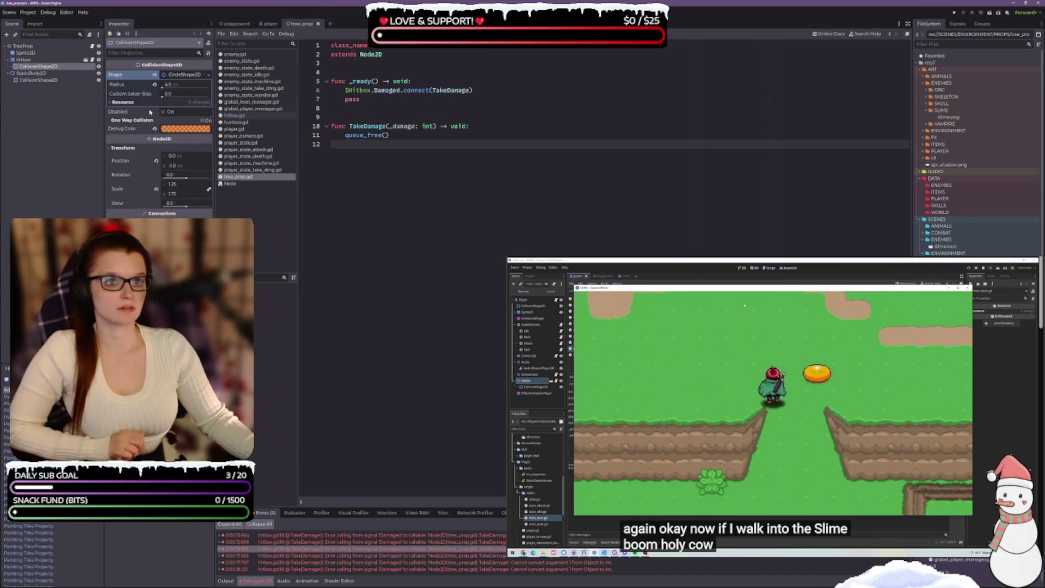
pyautogui.click(45, 60)
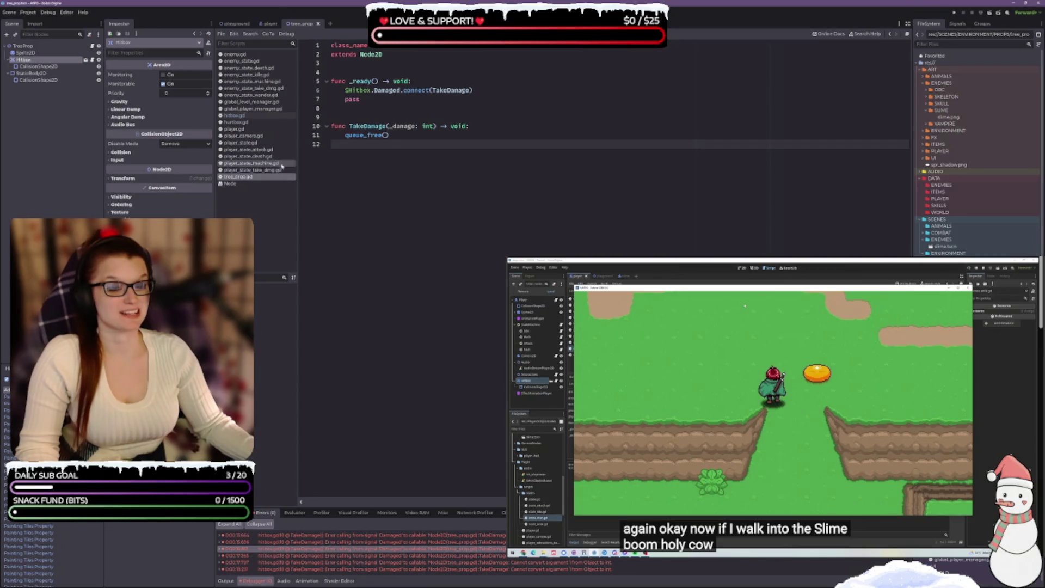
pyautogui.click(252, 171)
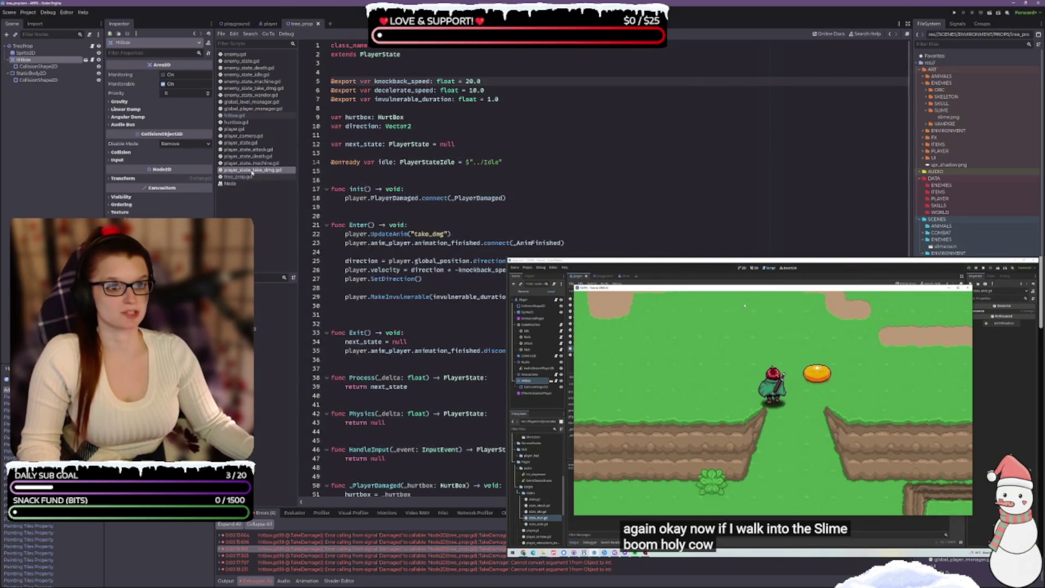
# Step: Inspect the hurtbox parameter of _TakeDamage in enemy.gd
pyautogui.scroll(-1, 379, 240)
pyautogui.scroll(-1, 378, 241)
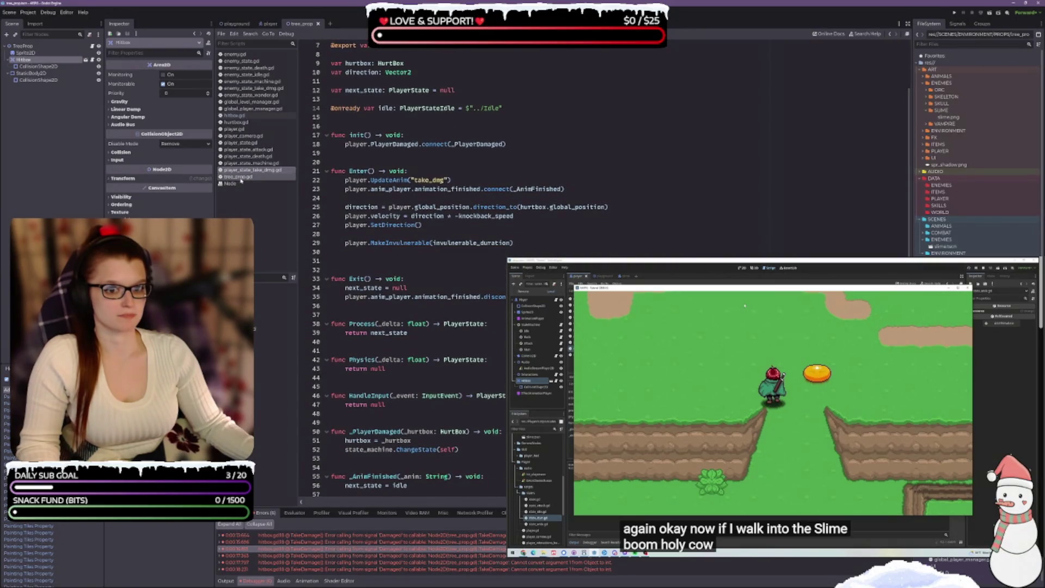
pyautogui.click(239, 54)
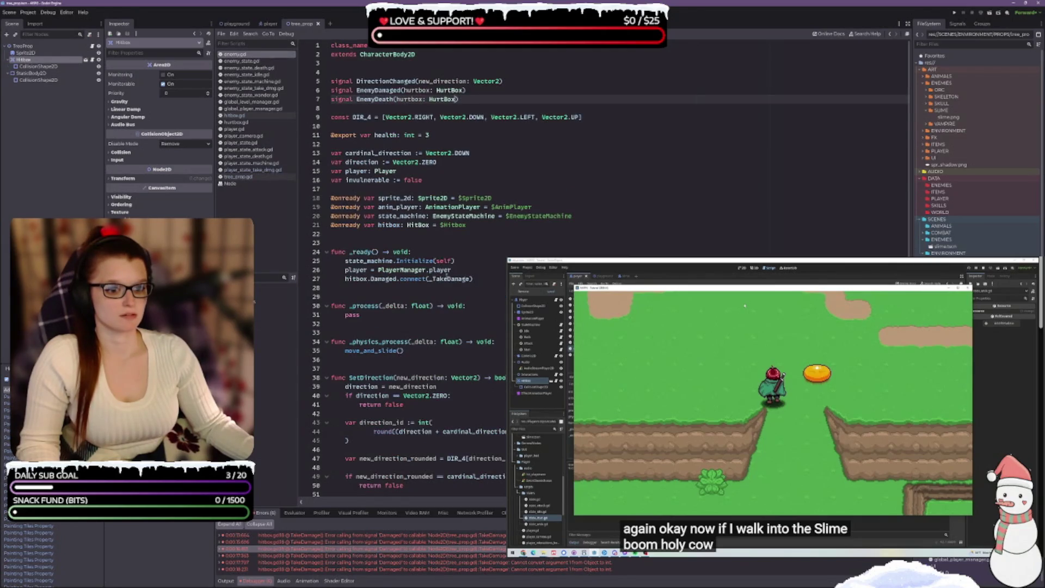
pyautogui.scroll(-10, 452, 273)
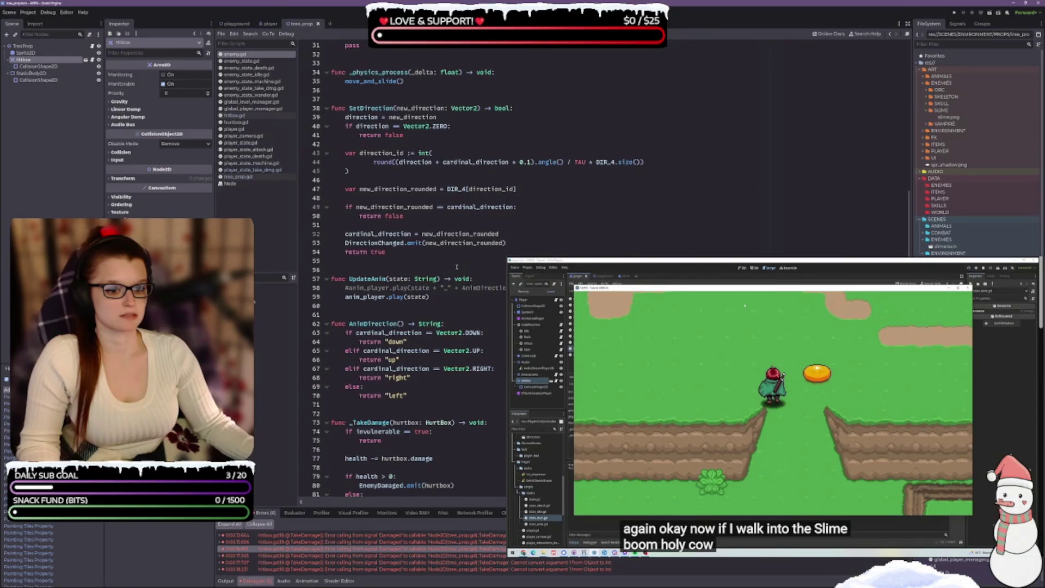
pyautogui.scroll(-3, 457, 267)
pyautogui.doubleClick(427, 342)
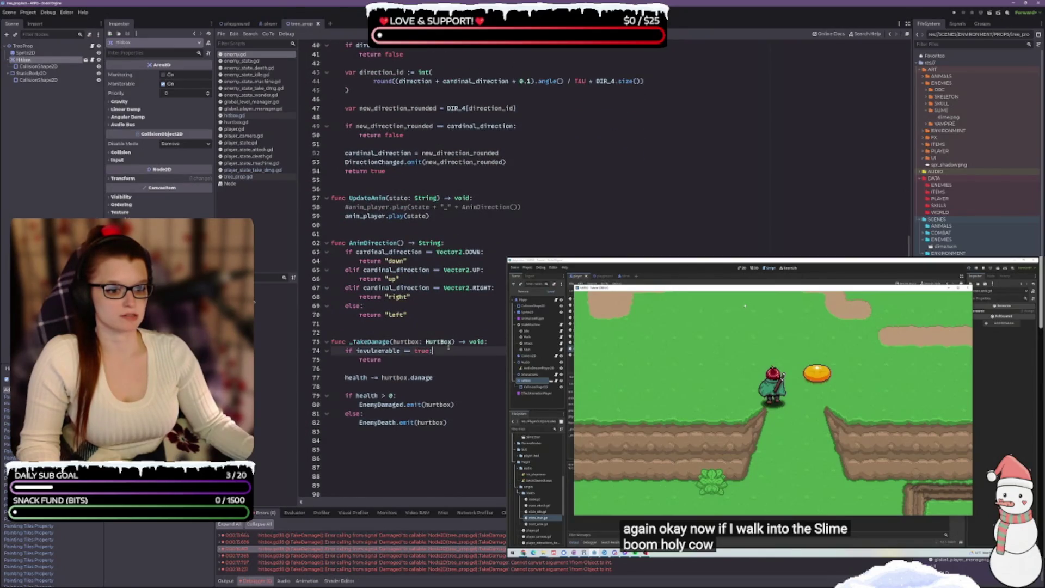
pyautogui.moveTo(453, 342); pyautogui.dragTo(393, 342)
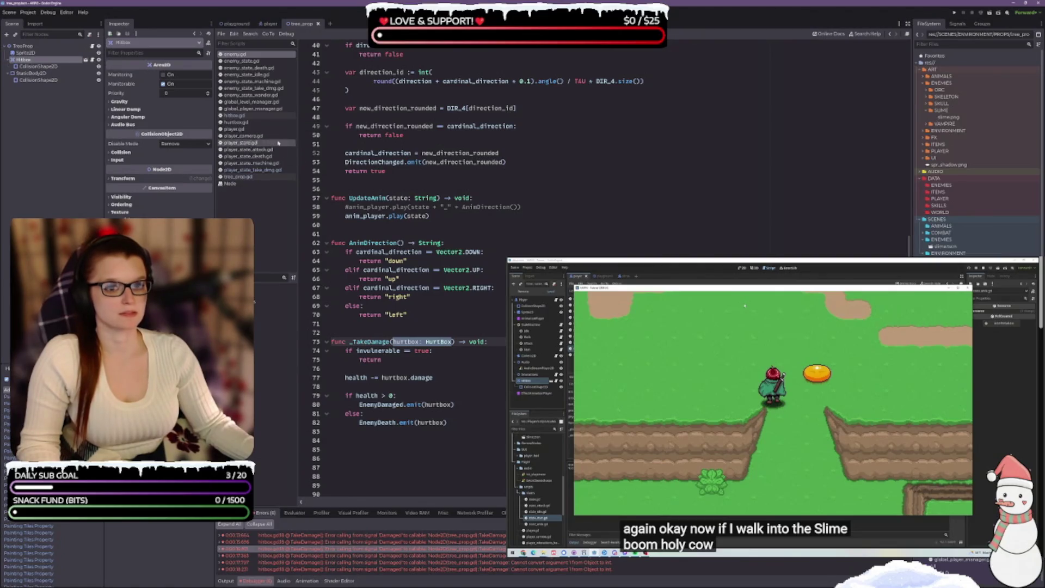
# Step: Open tree_prop.gd in the script list and switch to the player scene
pyautogui.click(267, 184)
pyautogui.click(267, 178)
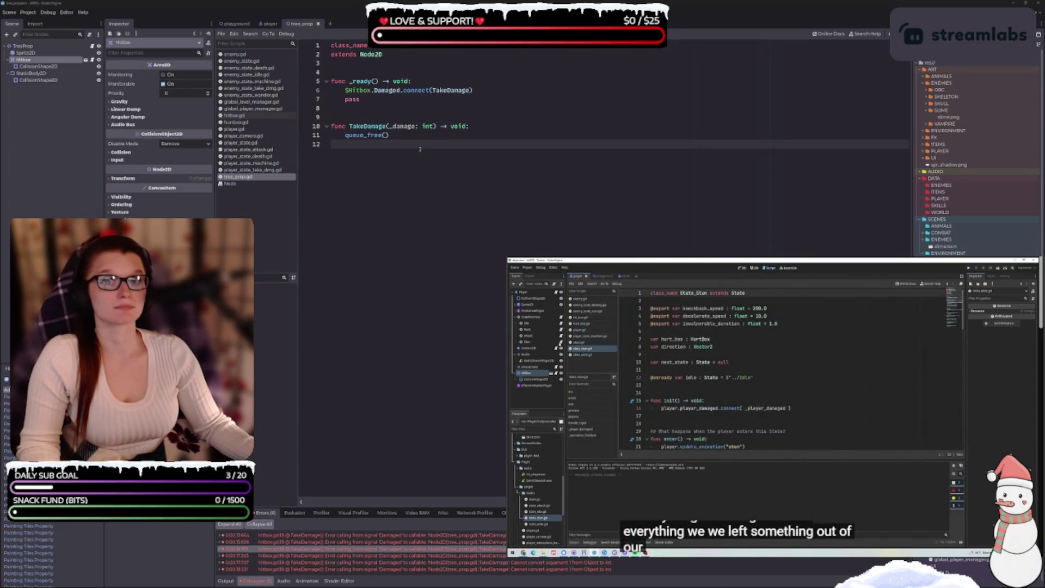
pyautogui.click(269, 23)
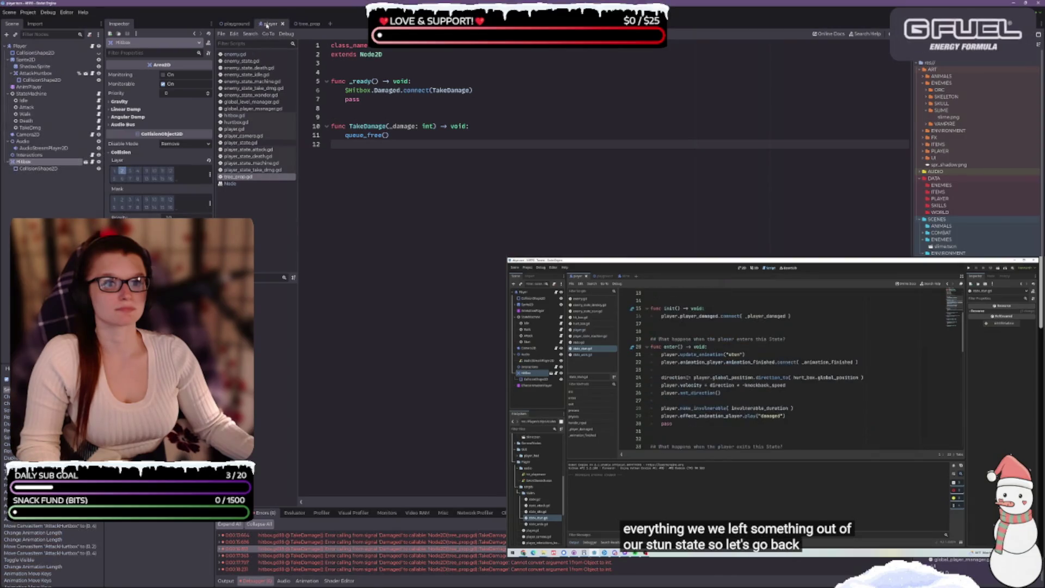
# Step: Add 'player.velocity -= player.velocity * decelerate_speed * delta' to the take-damage Process function and save
pyautogui.click(262, 170)
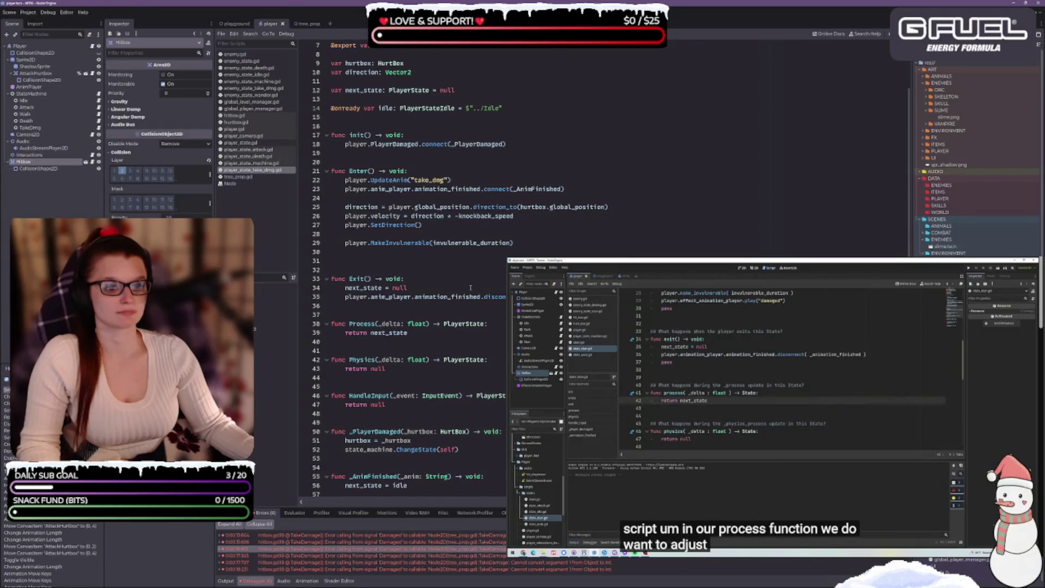
pyautogui.click(419, 333)
pyautogui.click(497, 323)
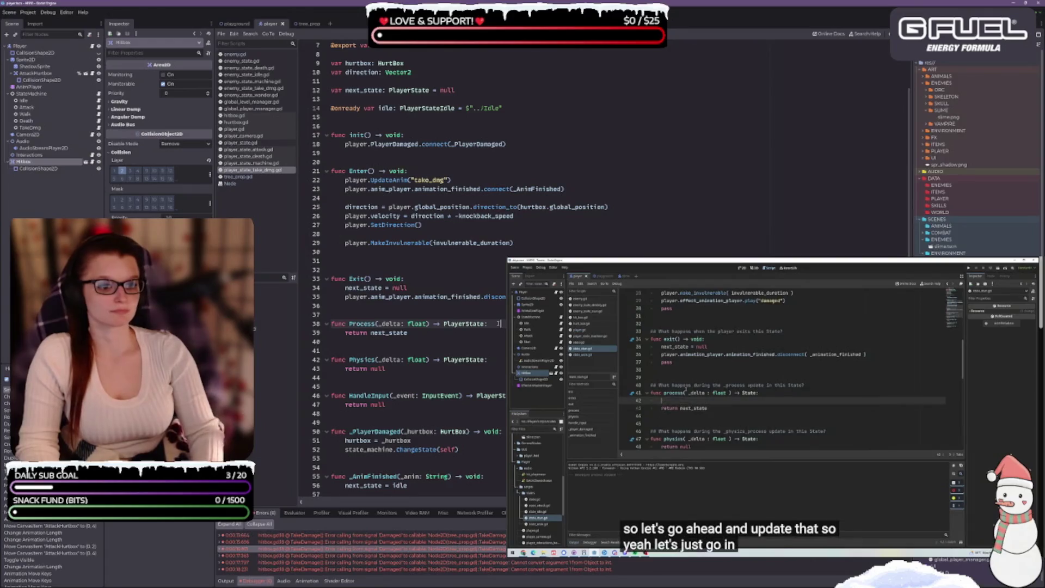
pyautogui.click(498, 323)
pyautogui.press('Return')
pyautogui.write('player.')
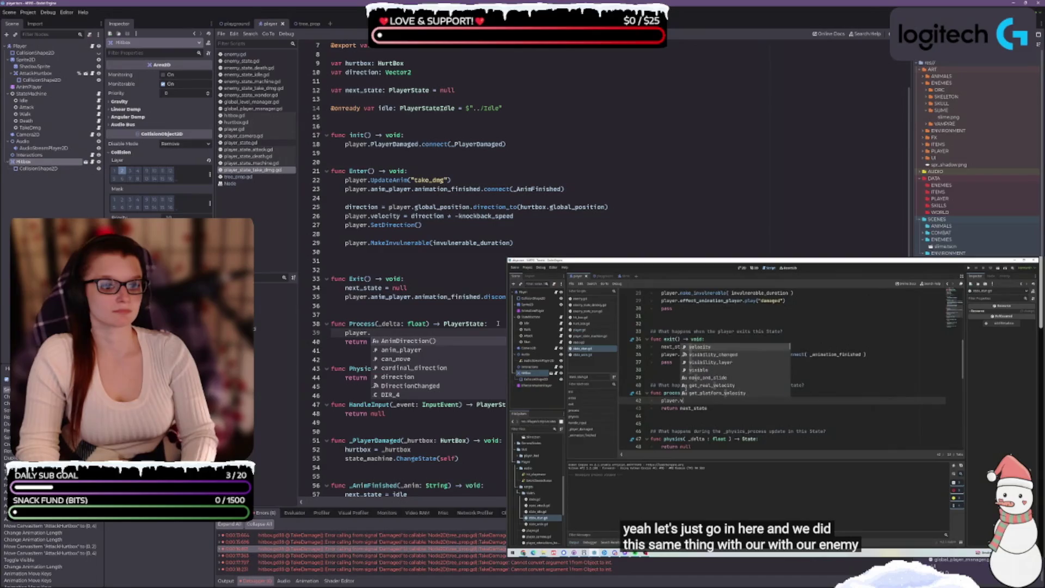
pyautogui.write('ve')
pyautogui.press('Return')
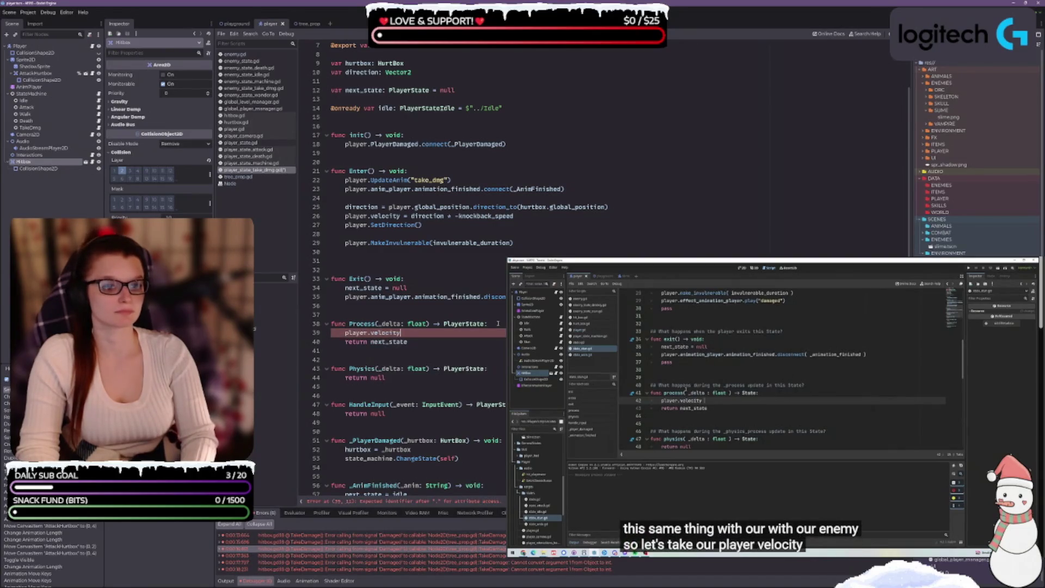
pyautogui.write('-')
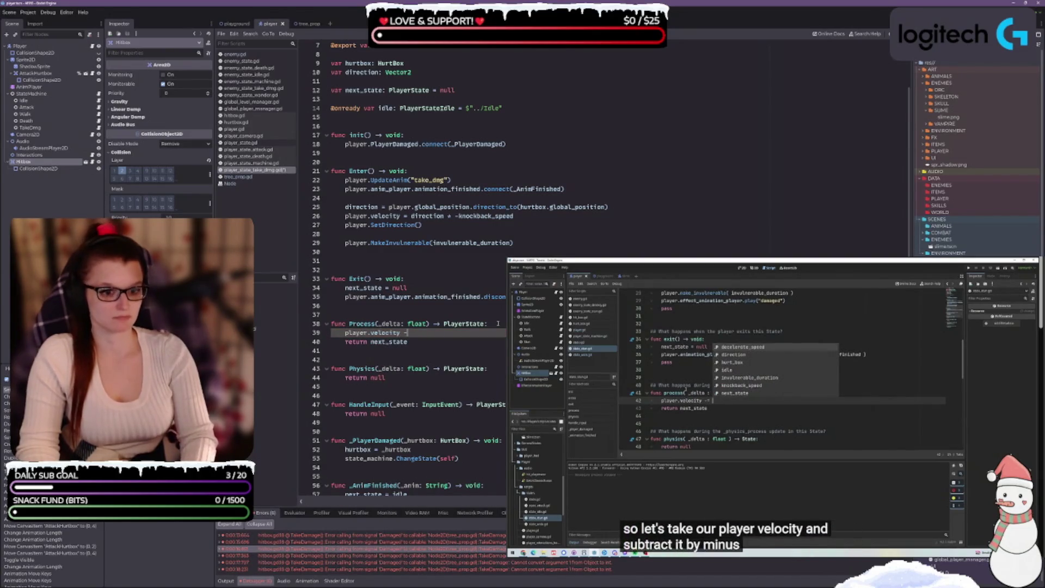
pyautogui.write('= play')
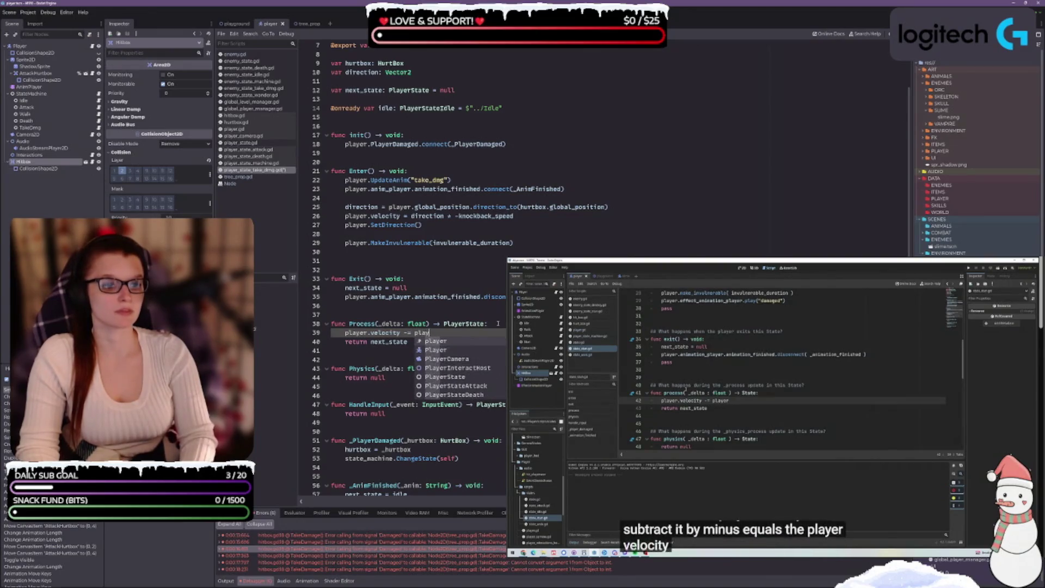
pyautogui.write('er.velocity * ')
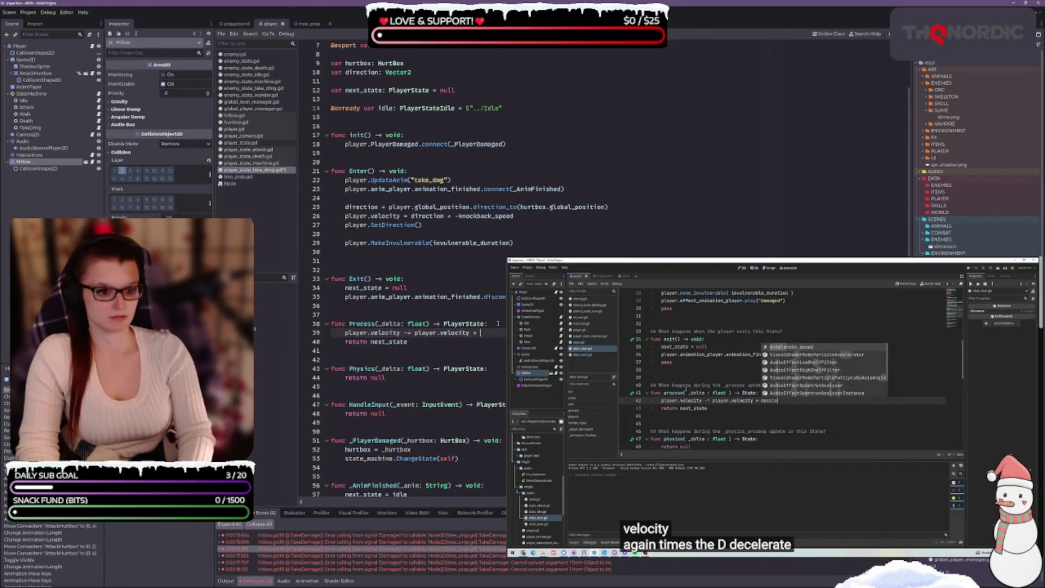
pyautogui.write('deceler')
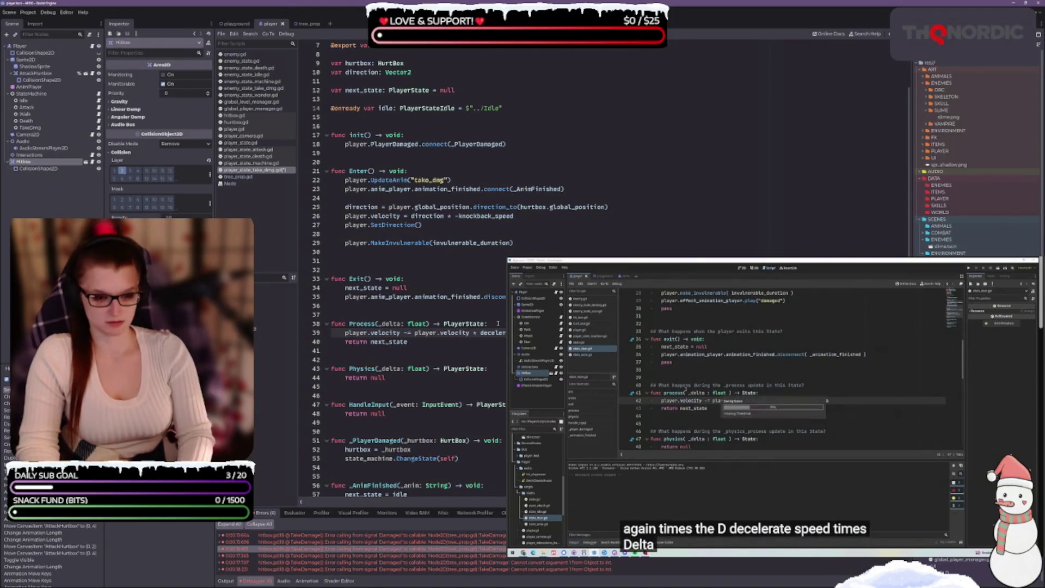
pyautogui.hotkey('ctrl', 's')
# Step: Launch the game to test the deceleration and show the playground scene
pyautogui.click(485, 382)
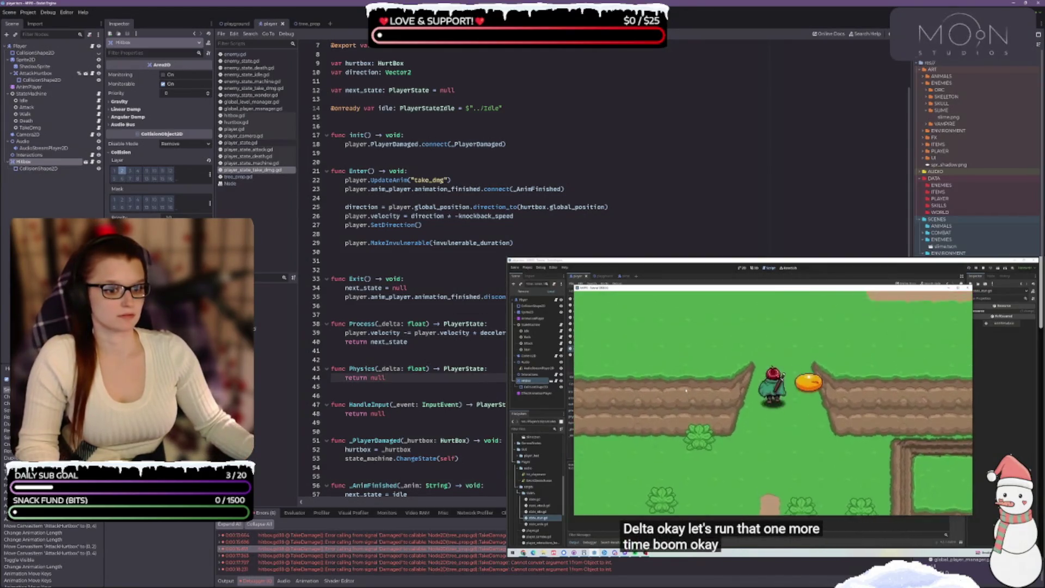
pyautogui.scroll(-1, 487, 376)
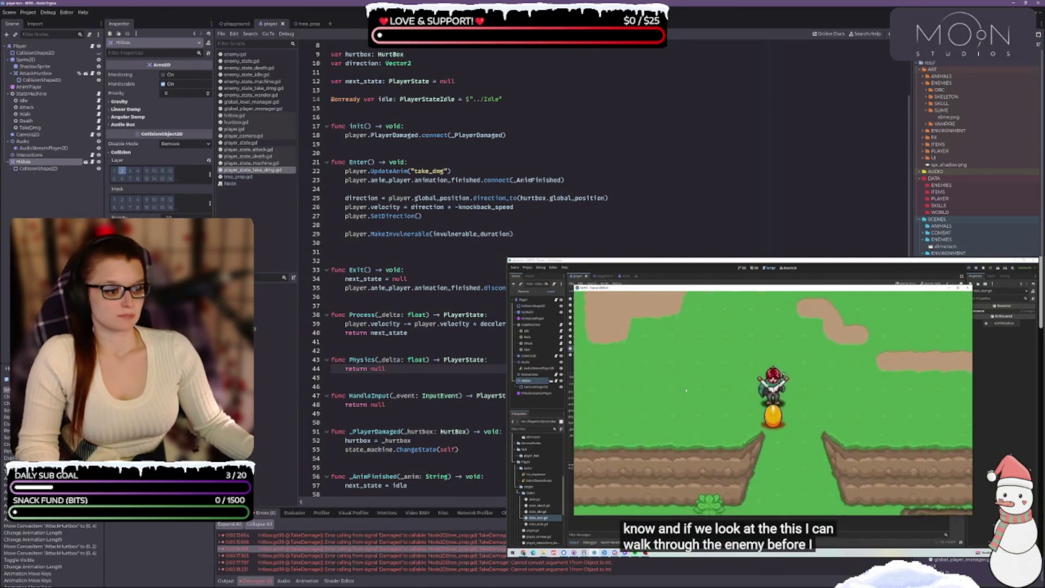
pyautogui.press('F5')
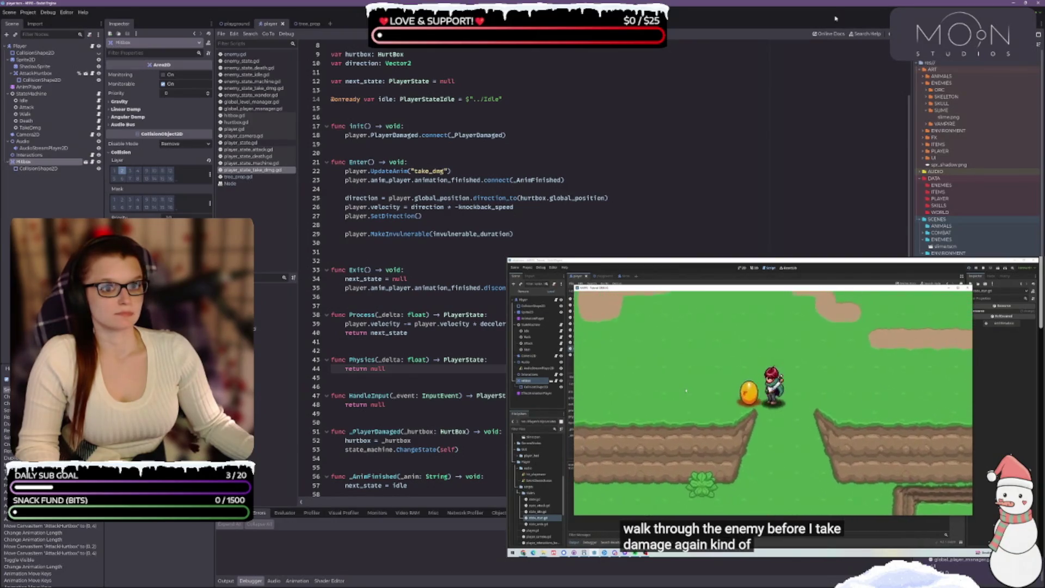
pyautogui.click(234, 23)
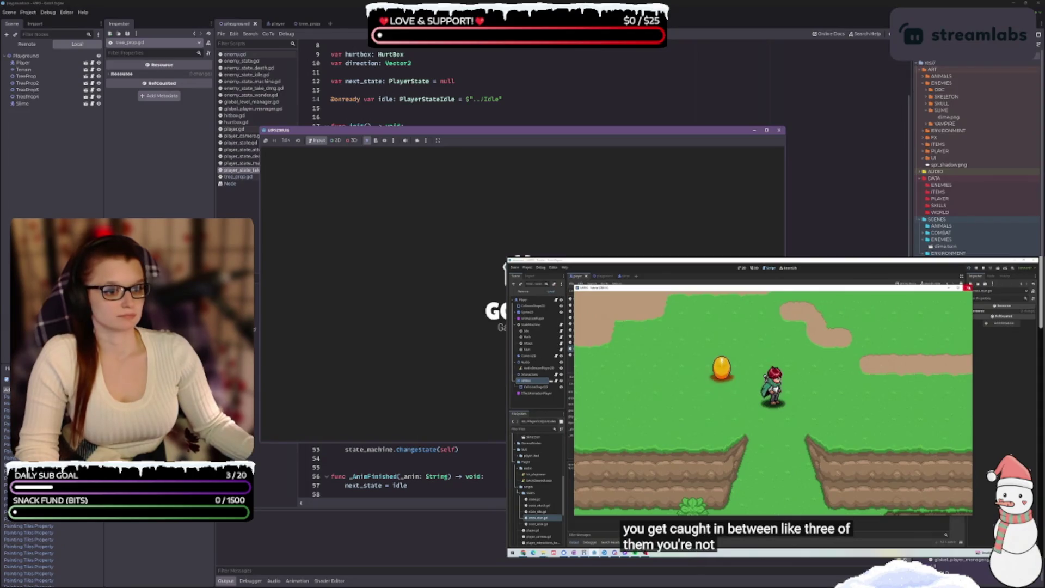
# Step: Walk the player into the slime to test knockback, then stop the game
pyautogui.press('Down')
pyautogui.press('Left')
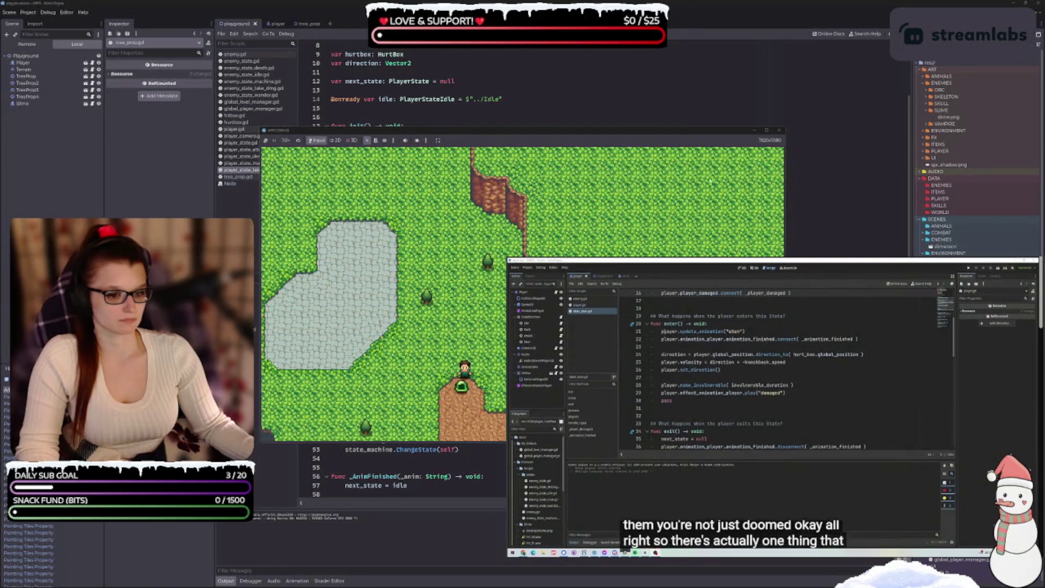
pyautogui.press('F8')
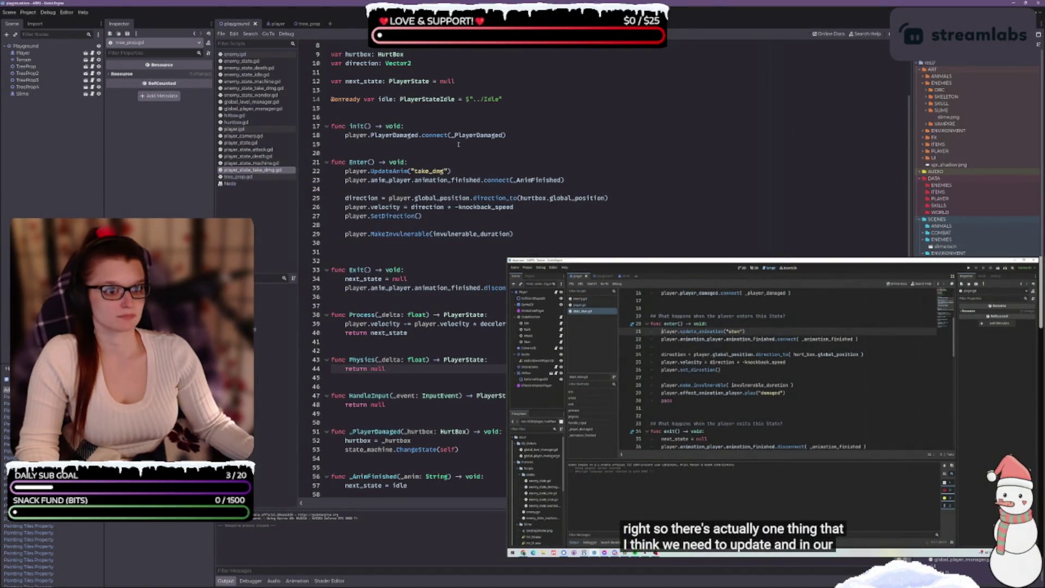
# Step: Raise knockback_speed on line 5 from 20.0 to 50.0 and playtest the stronger knockback
pyautogui.scroll(3, 479, 174)
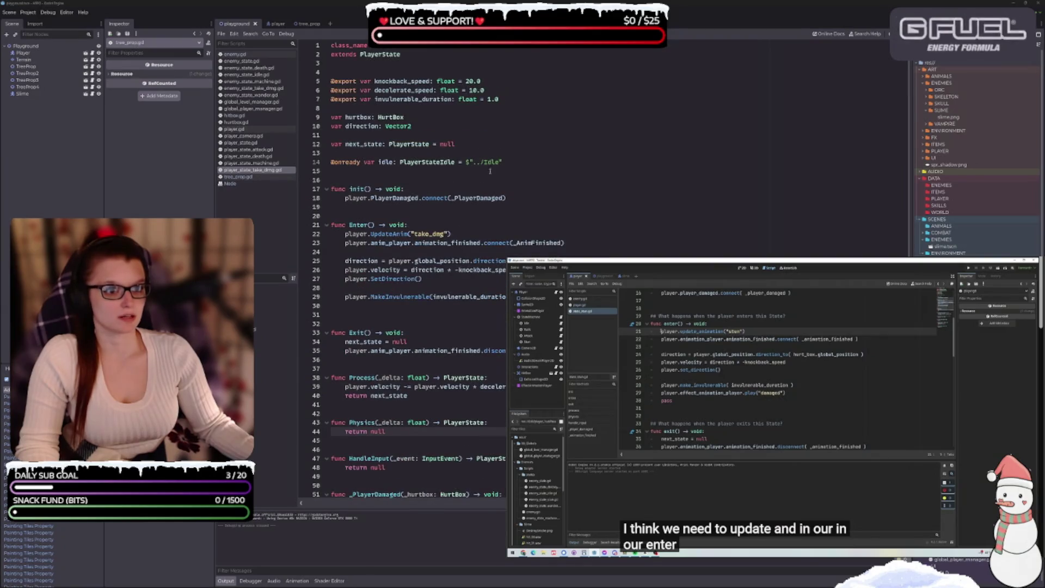
pyautogui.click(469, 80)
pyautogui.press('BackSpace')
pyautogui.write('5')
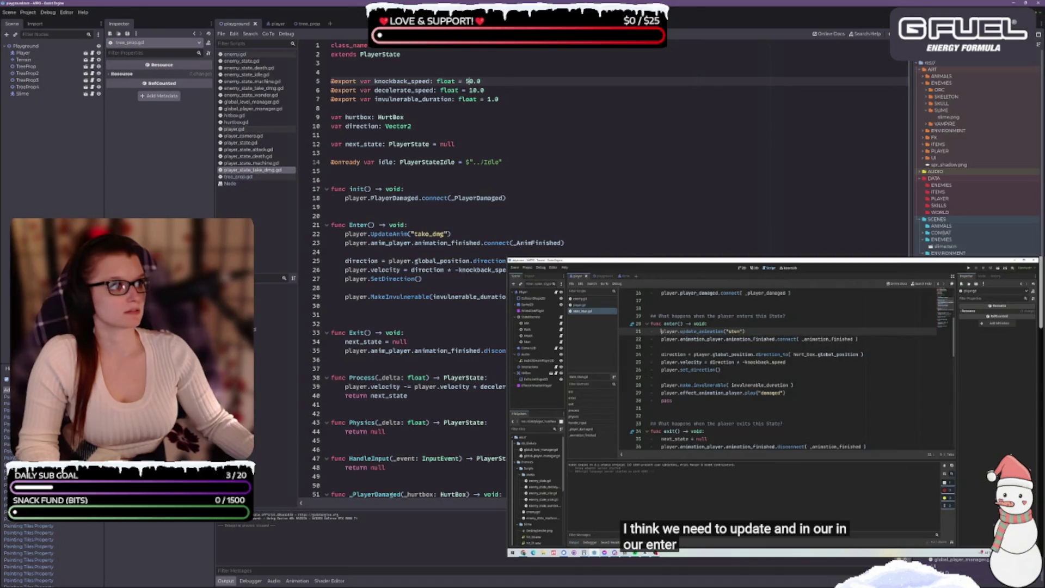
pyautogui.press('F5')
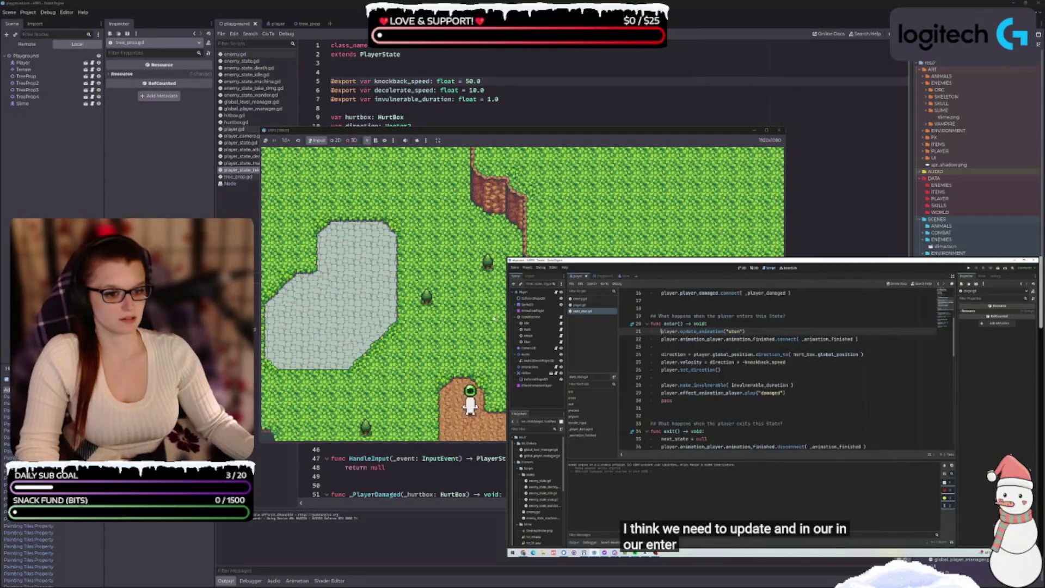
pyautogui.click(779, 132)
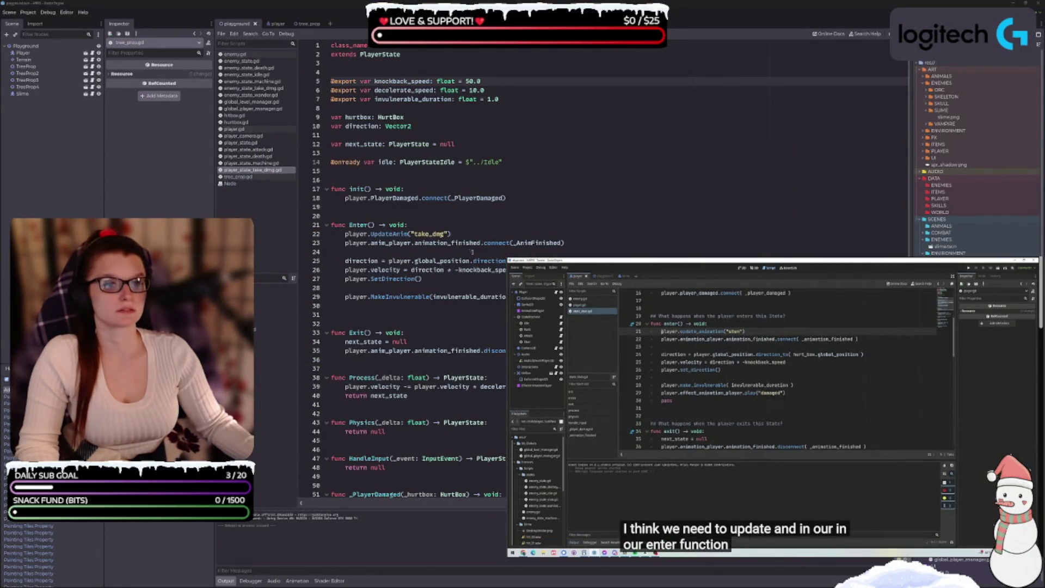
# Step: Select the UpdateAnim("take_dmg") line inside Enter()
pyautogui.scroll(-1, 445, 234)
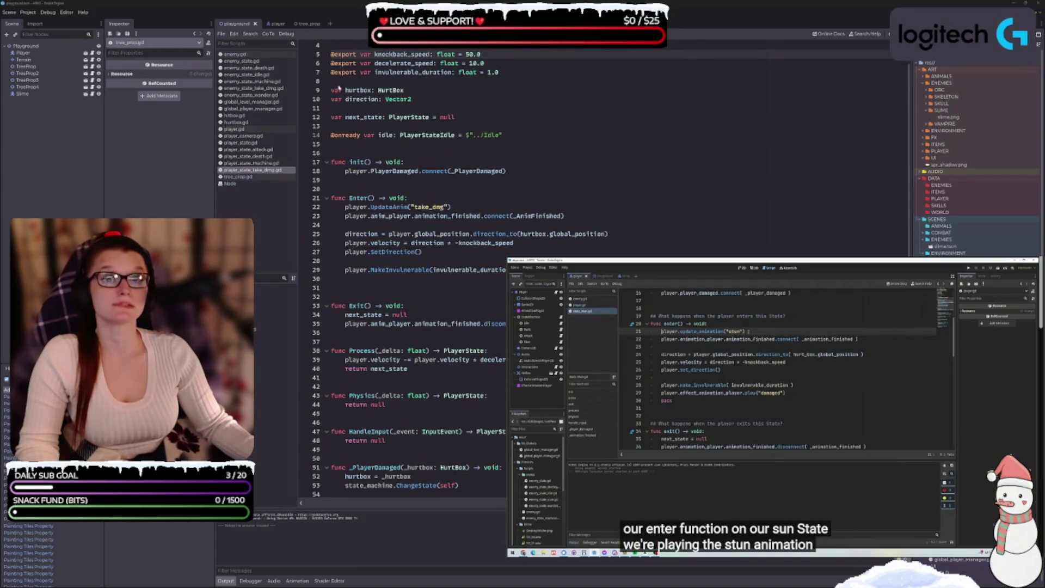
pyautogui.click(465, 203)
pyautogui.click(445, 197)
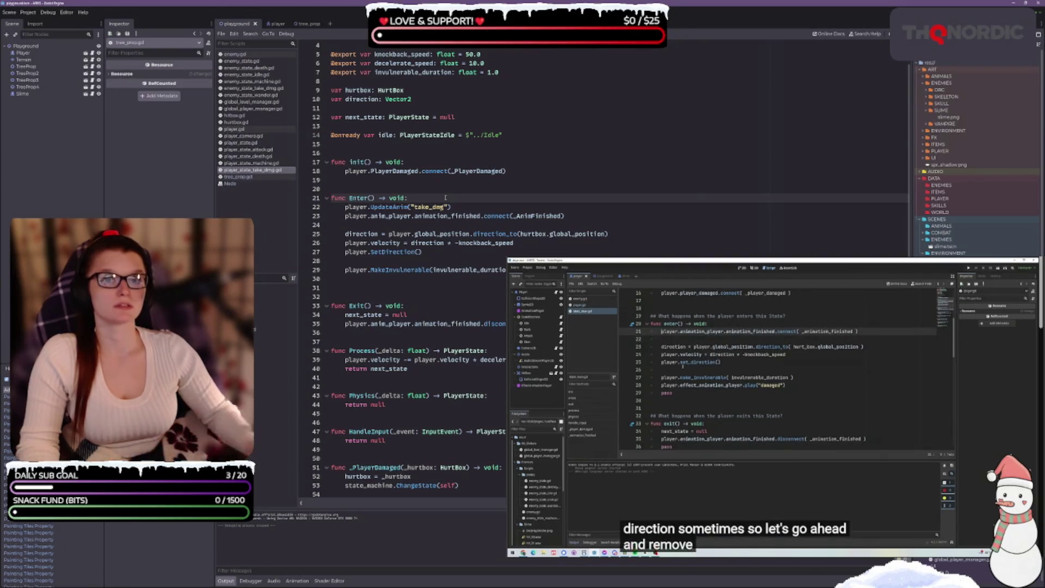
pyautogui.moveTo(477, 206); pyautogui.dragTo(344, 207)
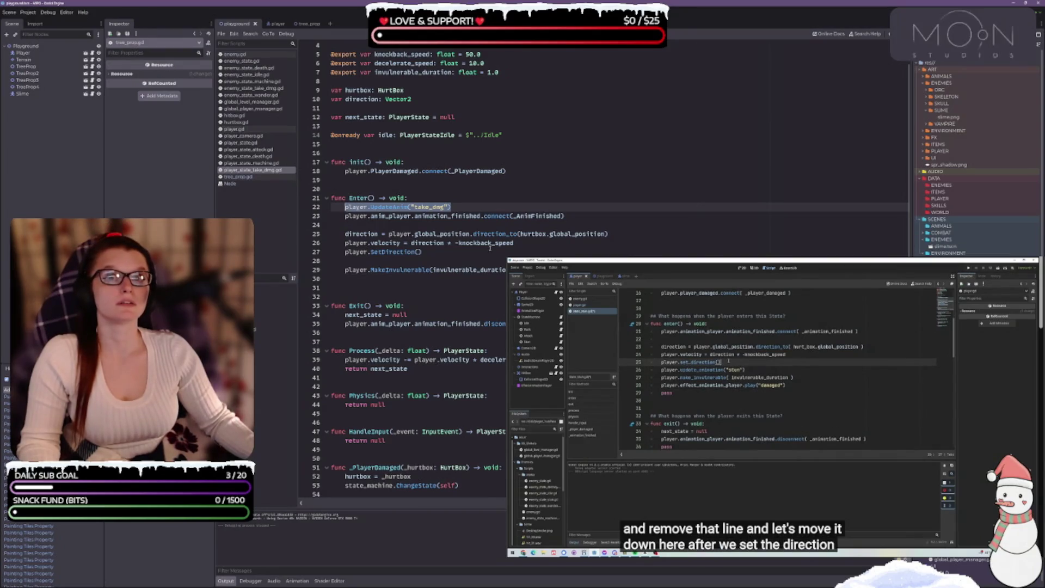
# Step: Move the UpdateAnim("take_dmg") call to just after player.SetDirection()
pyautogui.hotkey('ctrl', 'x')
pyautogui.click(438, 252)
pyautogui.press('Down')
pyautogui.hotkey('ctrl', 'v')
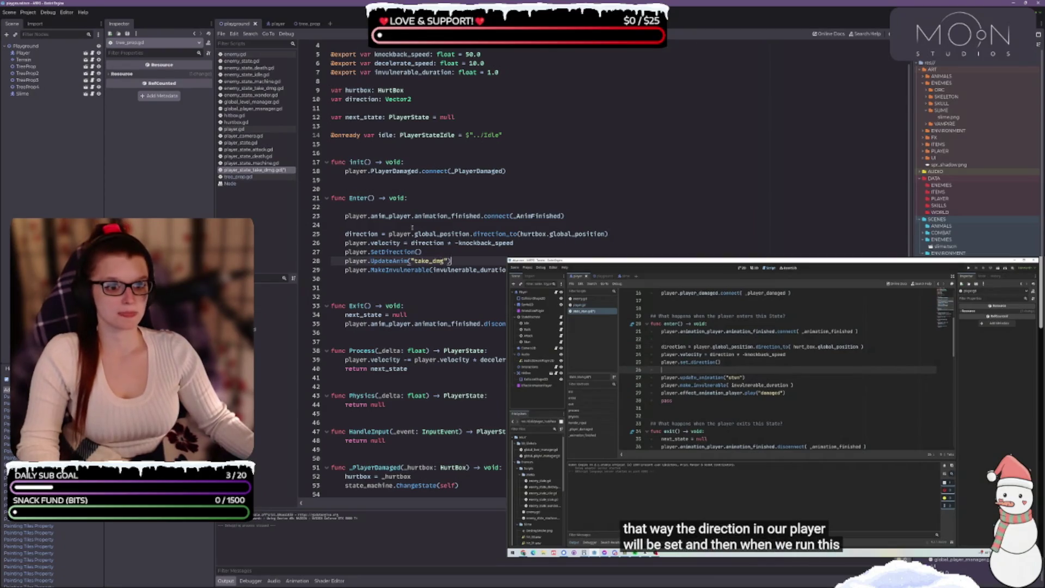
# Step: Remove leftover blank lines in Enter() and add one after the AnimFinished connect
pyautogui.click(413, 225)
pyautogui.press('BackSpace')
pyautogui.click(388, 207)
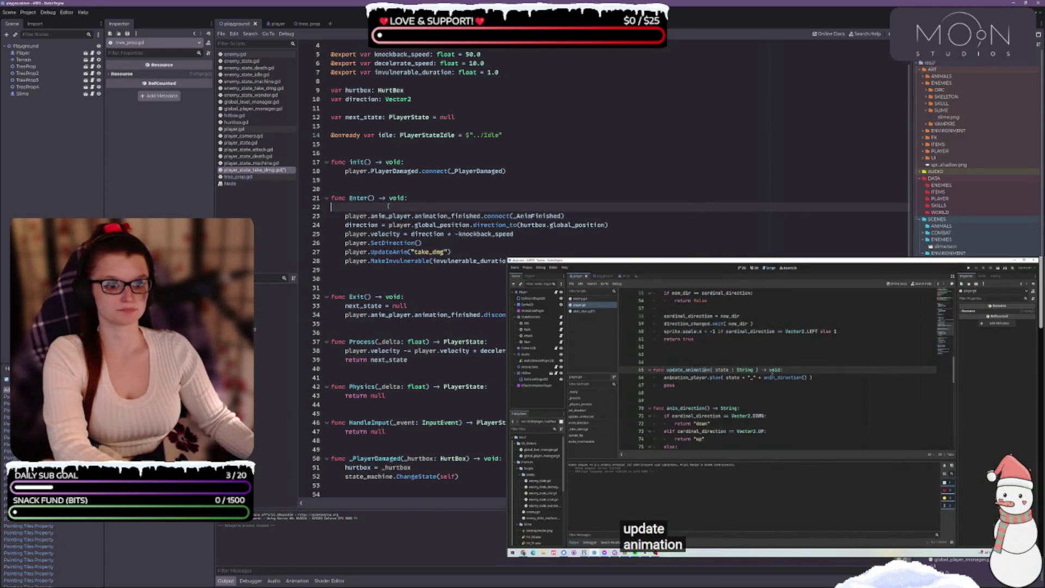
pyautogui.press('BackSpace')
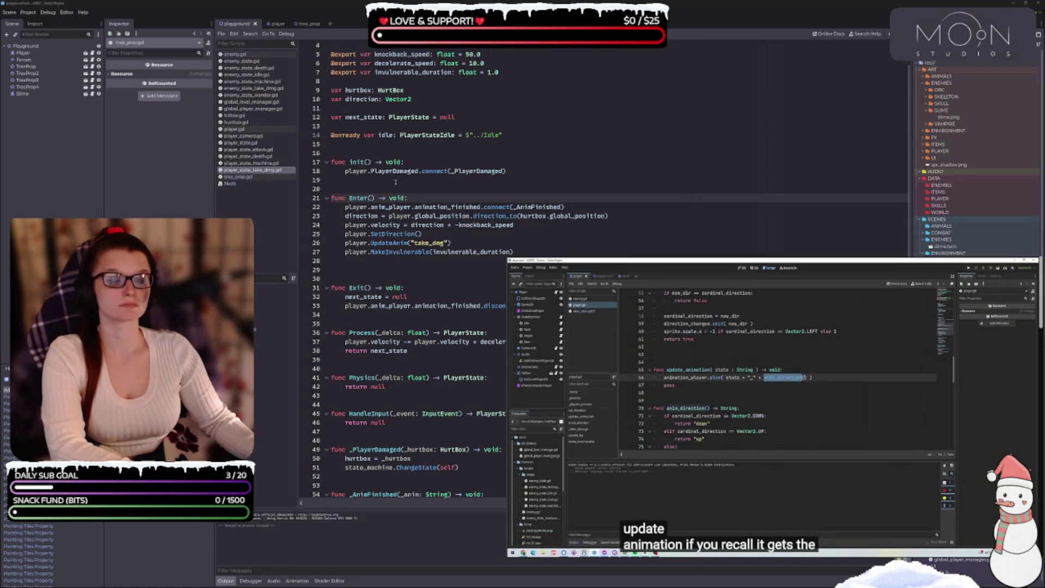
pyautogui.click(589, 204)
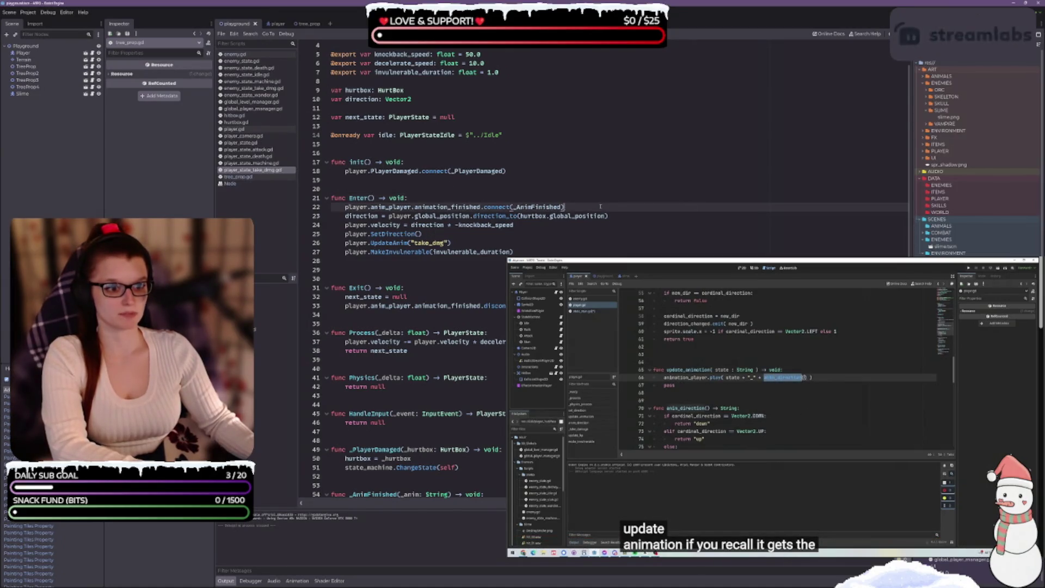
pyautogui.press('Return')
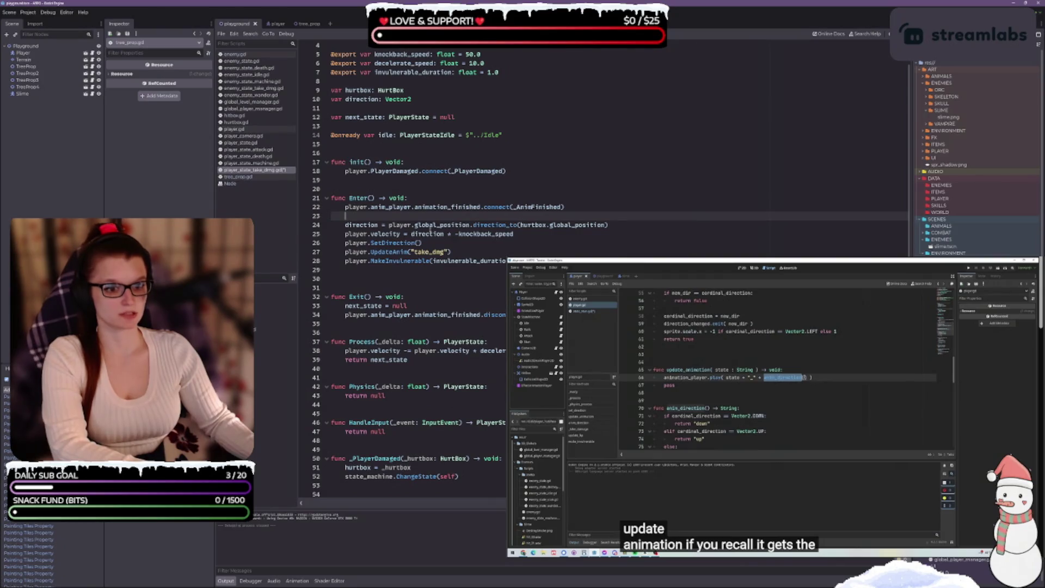
# Step: Delete the extra blank lines around the knockback_speed and SetDirection() lines
pyautogui.click(530, 234)
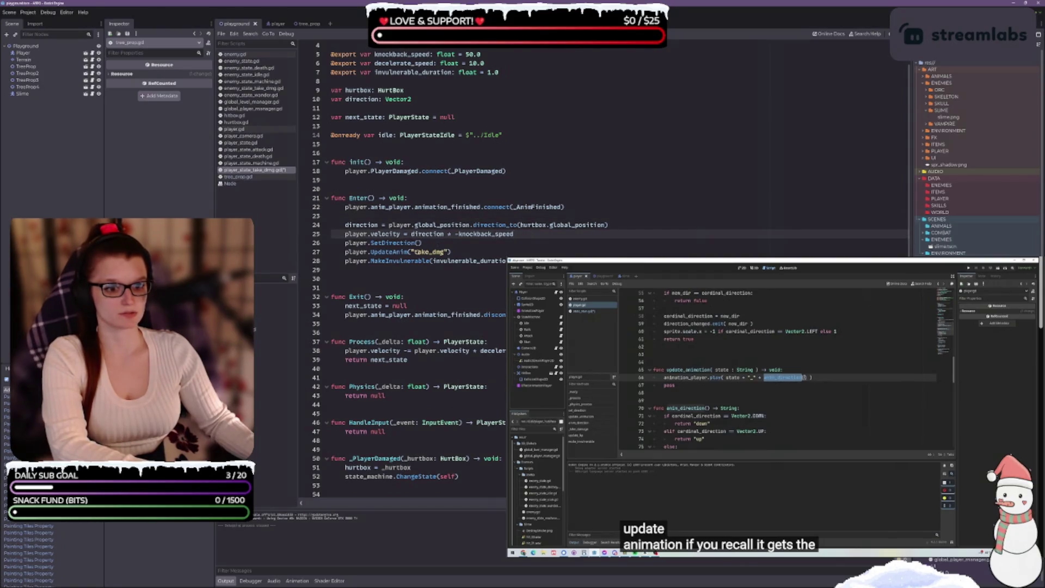
pyautogui.click(438, 244)
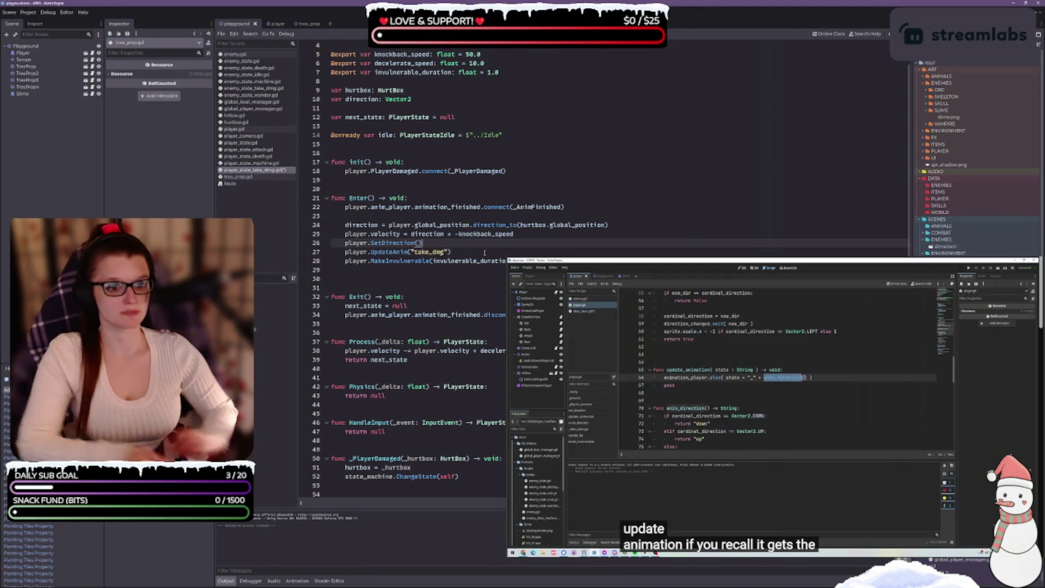
pyautogui.press('Up')
pyautogui.press('Up')
pyautogui.press('Up')
pyautogui.press('BackSpace')
pyautogui.click(389, 266)
pyautogui.press('BackSpace')
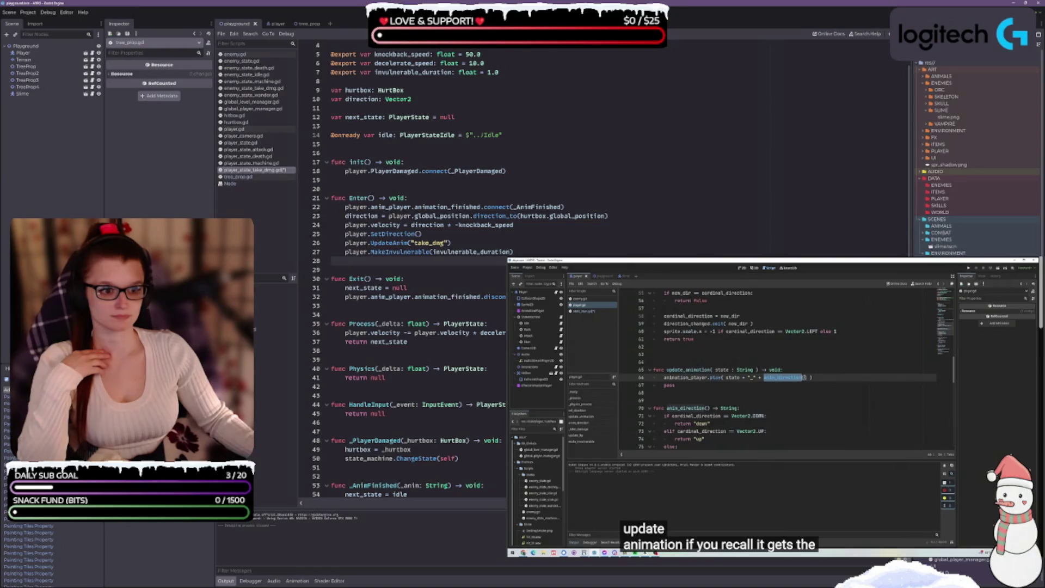
# Step: Add blank lines after the AnimFinished connect, SetDirection() and UpdateAnim calls, then save the script
pyautogui.click(569, 207)
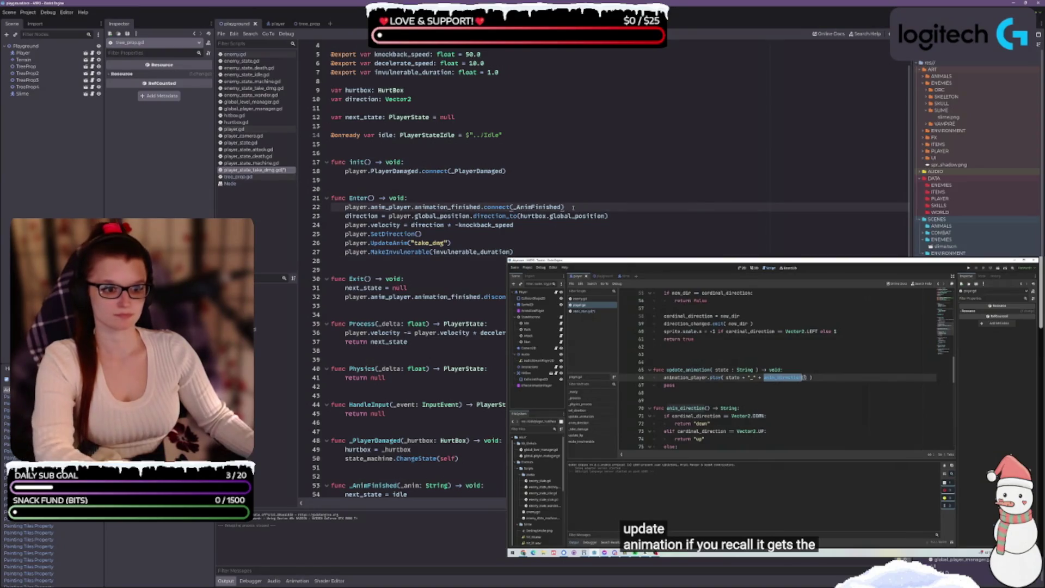
pyautogui.press('Return')
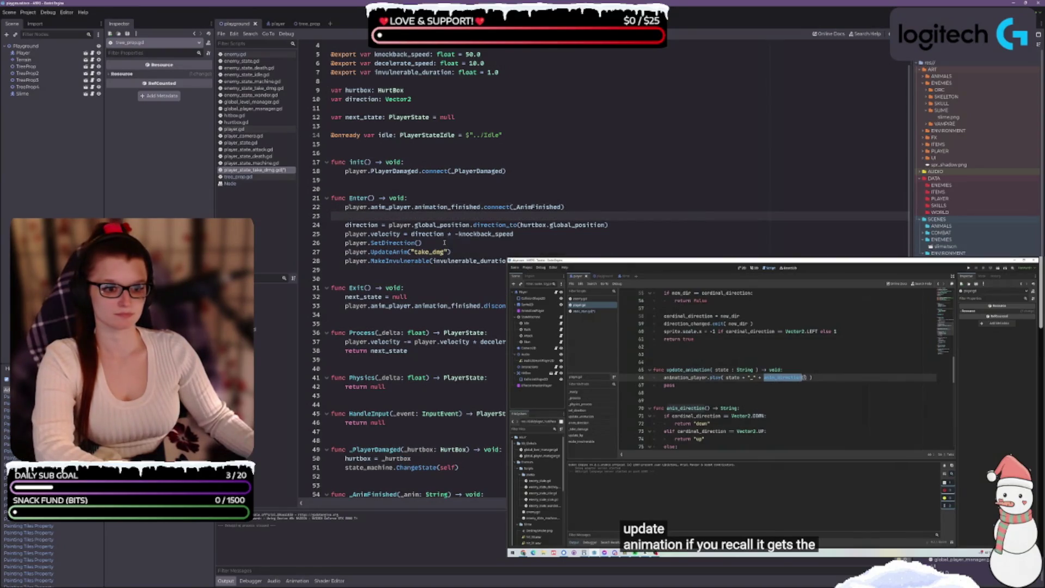
pyautogui.click(444, 243)
pyautogui.press('Return')
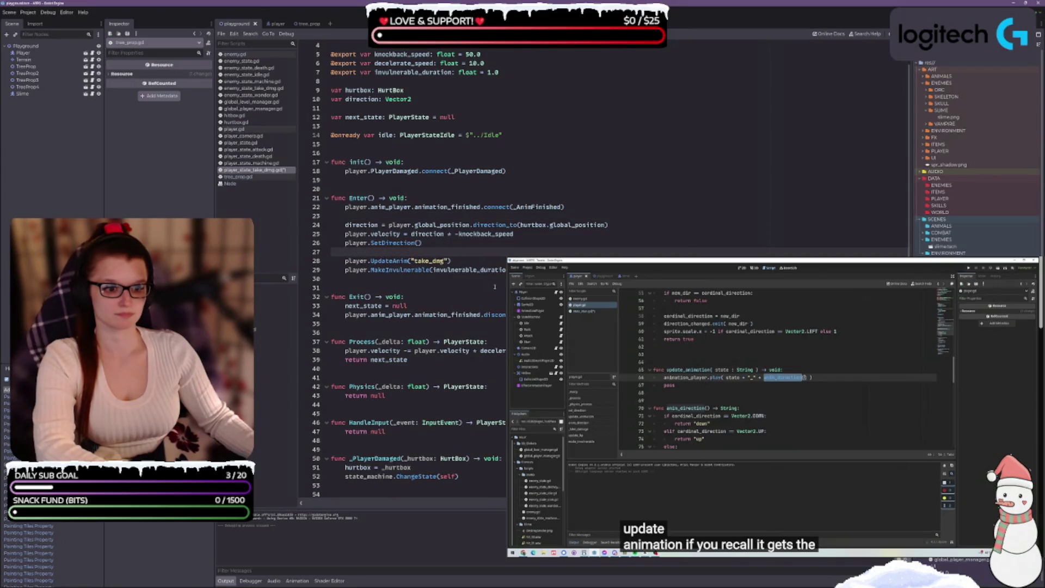
pyautogui.press('Down')
pyautogui.press('End')
pyautogui.press('Return')
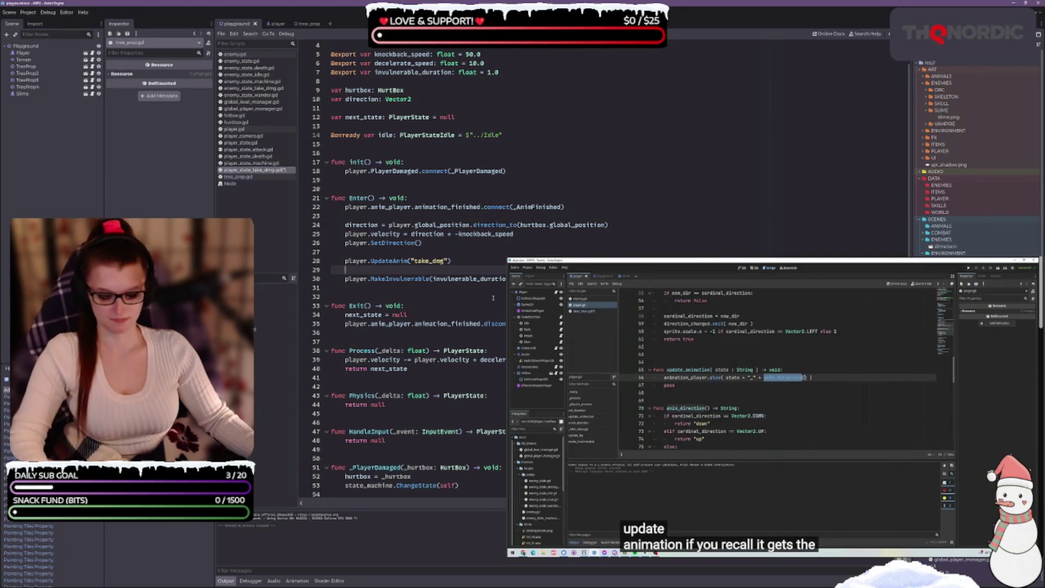
pyautogui.hotkey('ctrl', 's')
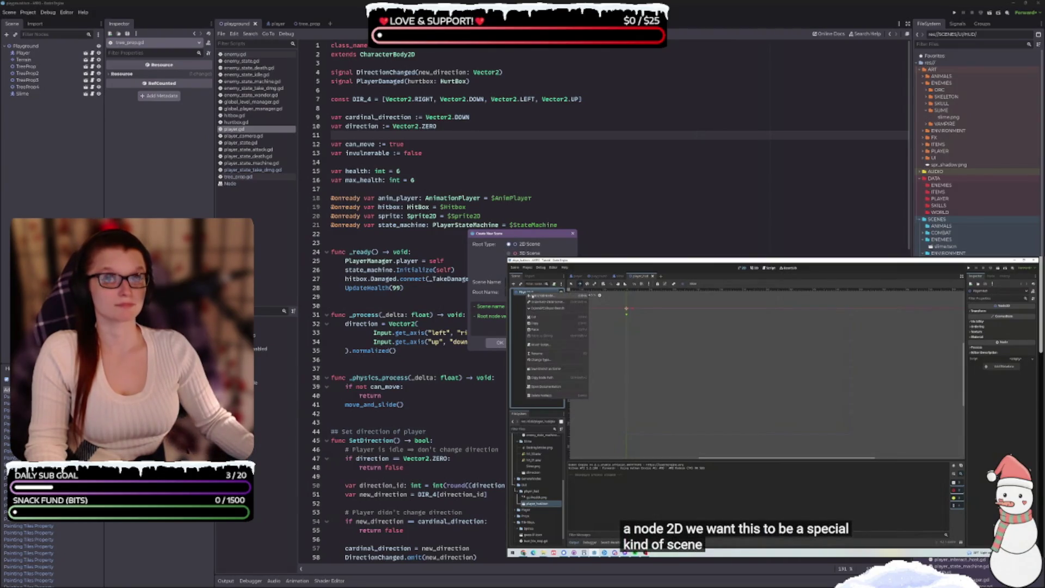
# Step: Create the PlayerHud scene with a CanvasLayer root node, found by searching 'can'
pyautogui.click(545, 271)
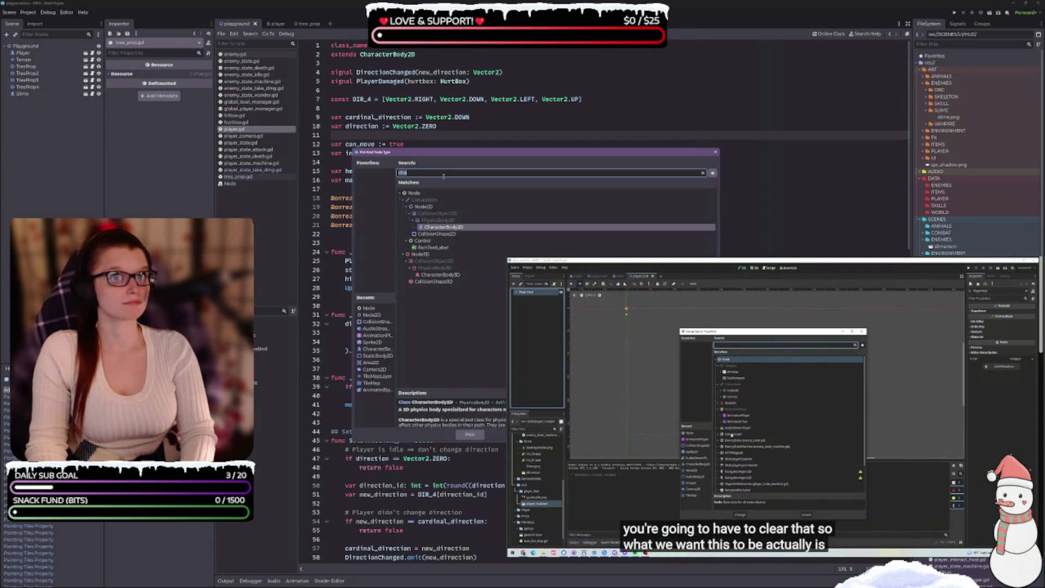
pyautogui.write('can')
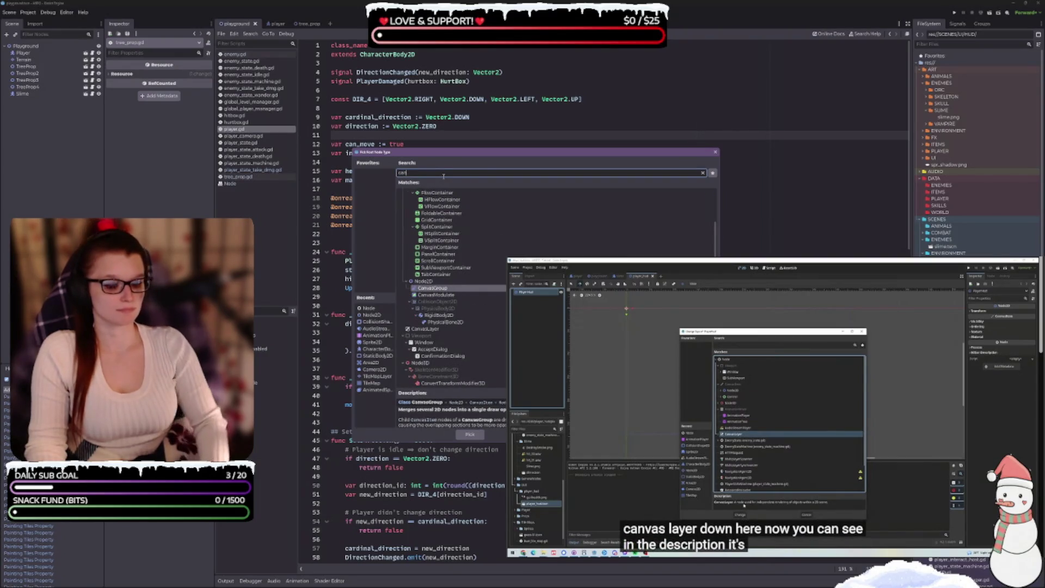
pyautogui.press('Down')
pyautogui.press('Down')
pyautogui.press('Down')
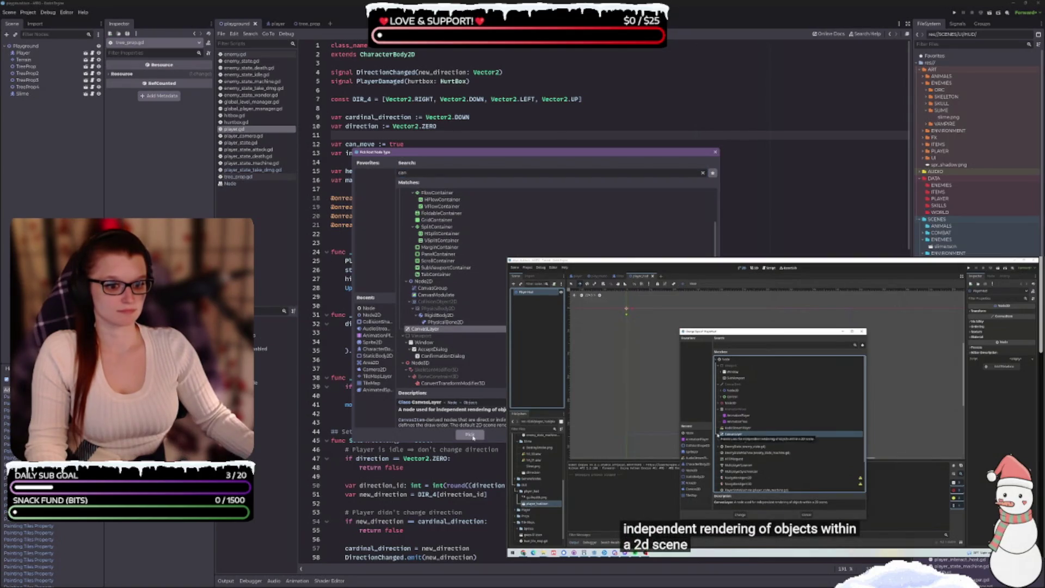
pyautogui.click(471, 435)
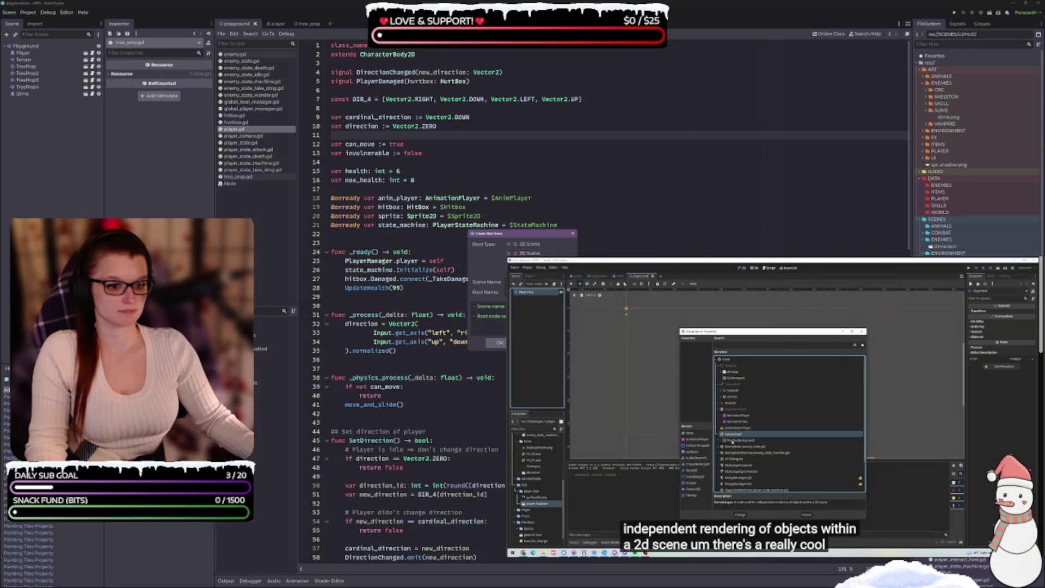
pyautogui.click(499, 342)
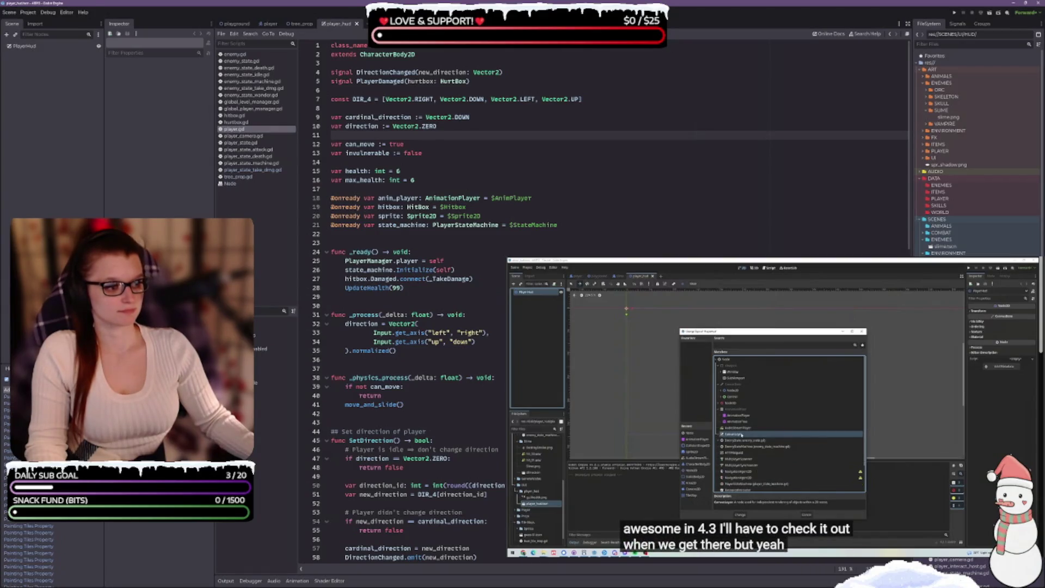
pyautogui.scroll(-2, 978, 158)
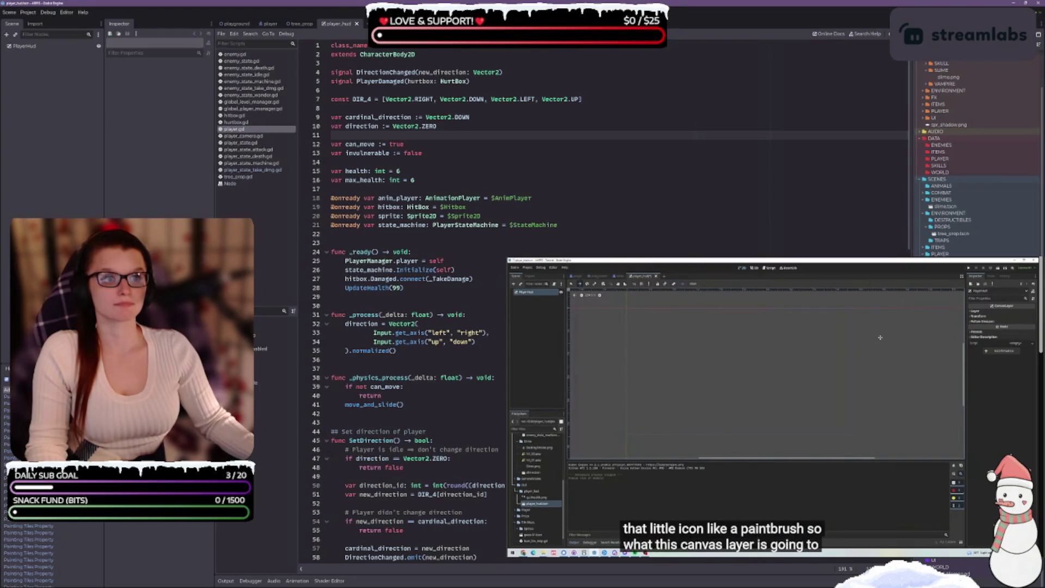
# Step: Switch to the 2D view, select PlayerHud, and expand then collapse its Layer properties
pyautogui.hotkey('ctrl', 'F1')
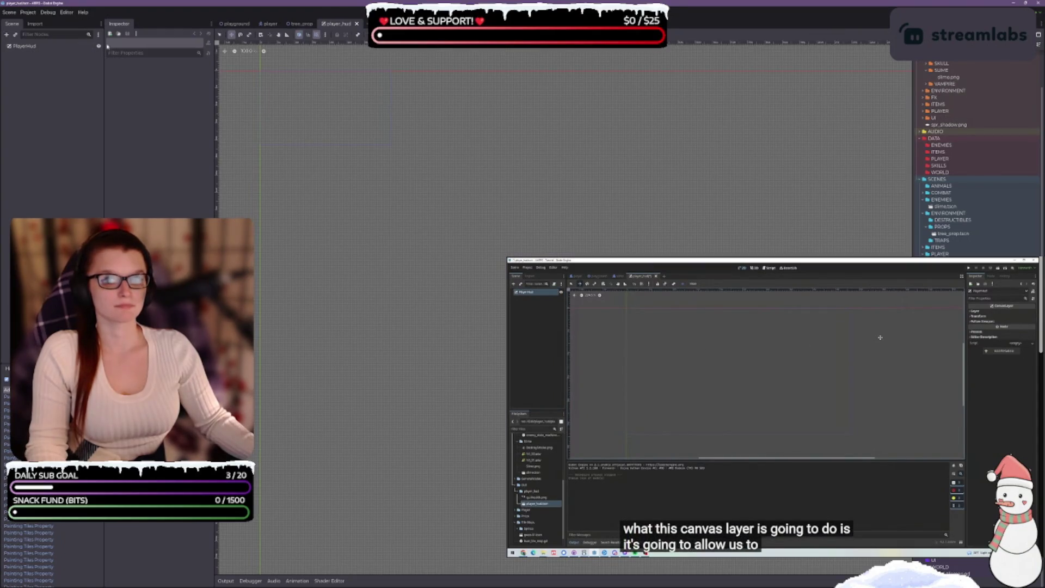
pyautogui.click(26, 46)
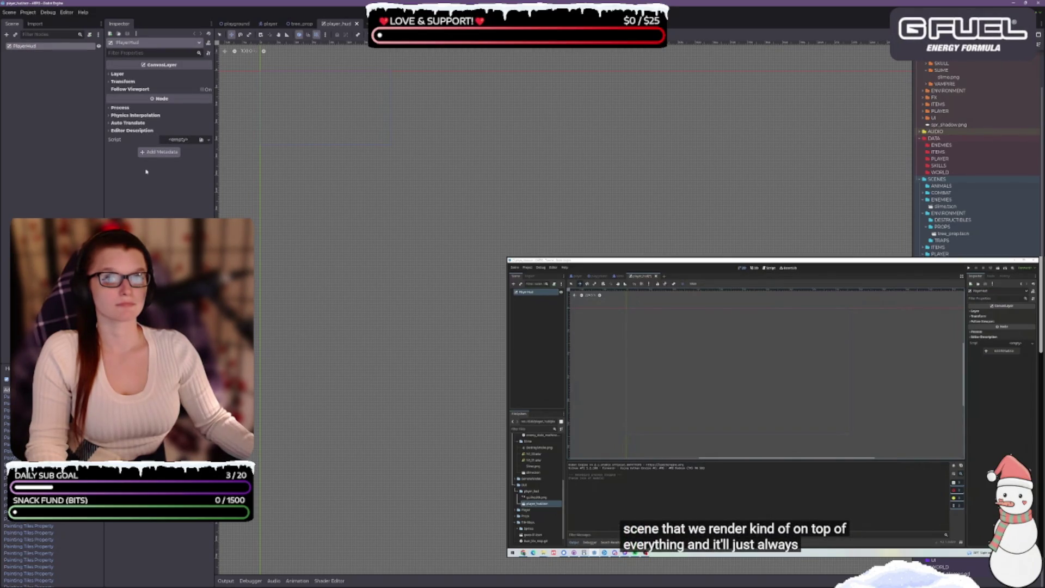
pyautogui.scroll(5, 267, 87)
pyautogui.scroll(1, 392, 228)
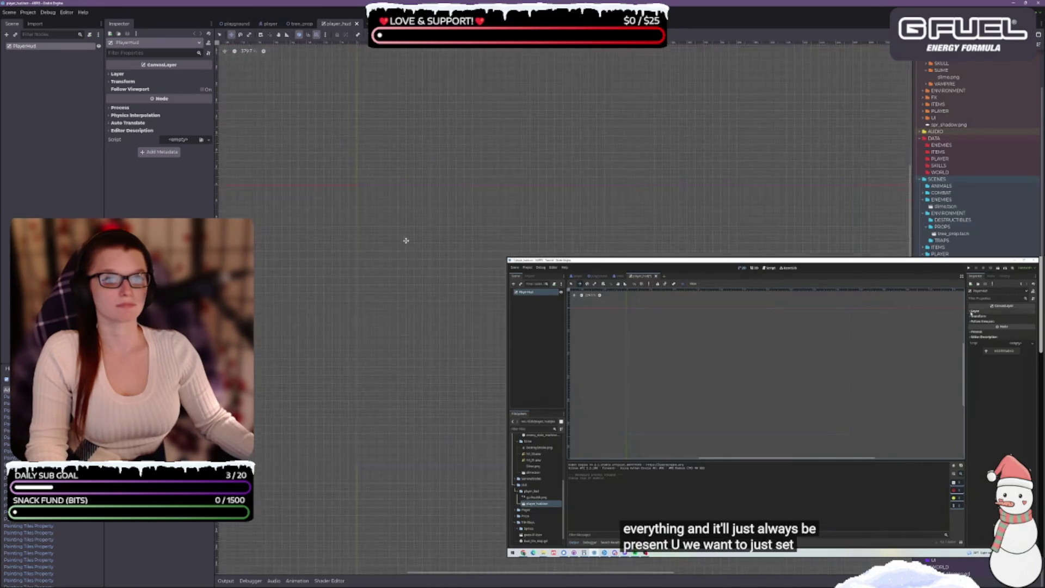
pyautogui.scroll(5, 406, 242)
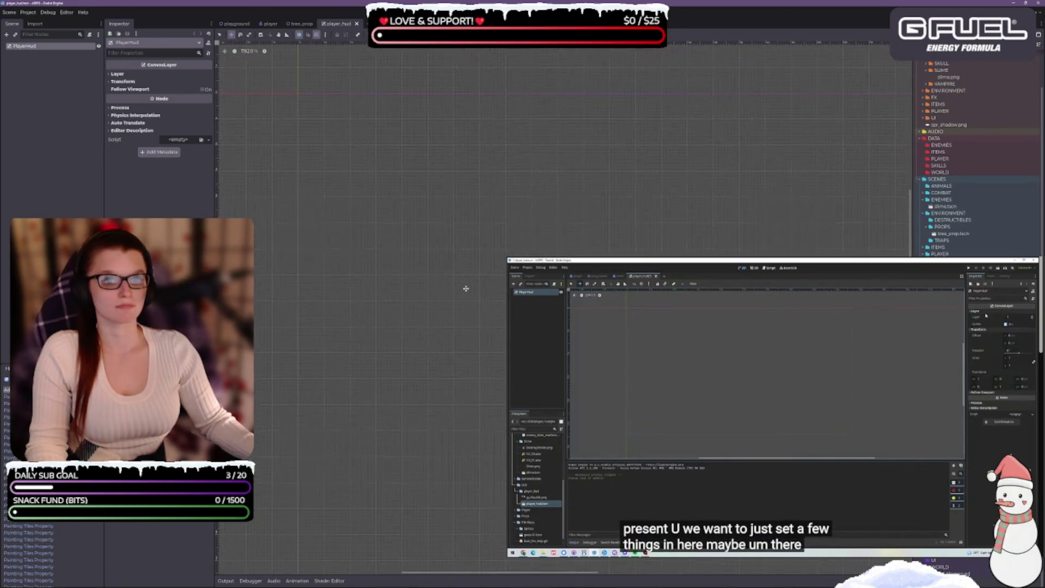
pyautogui.click(110, 75)
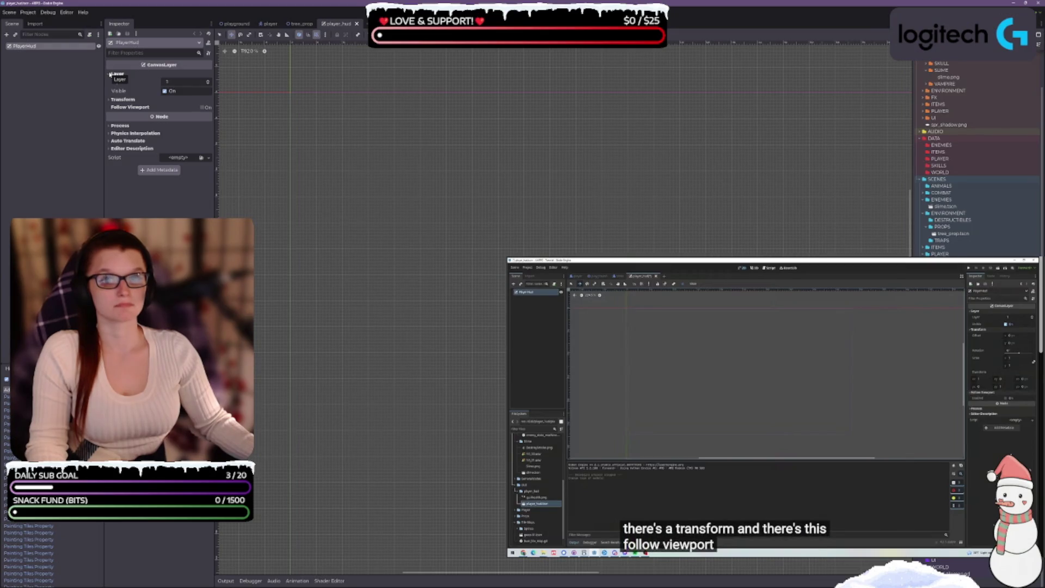
pyautogui.click(111, 75)
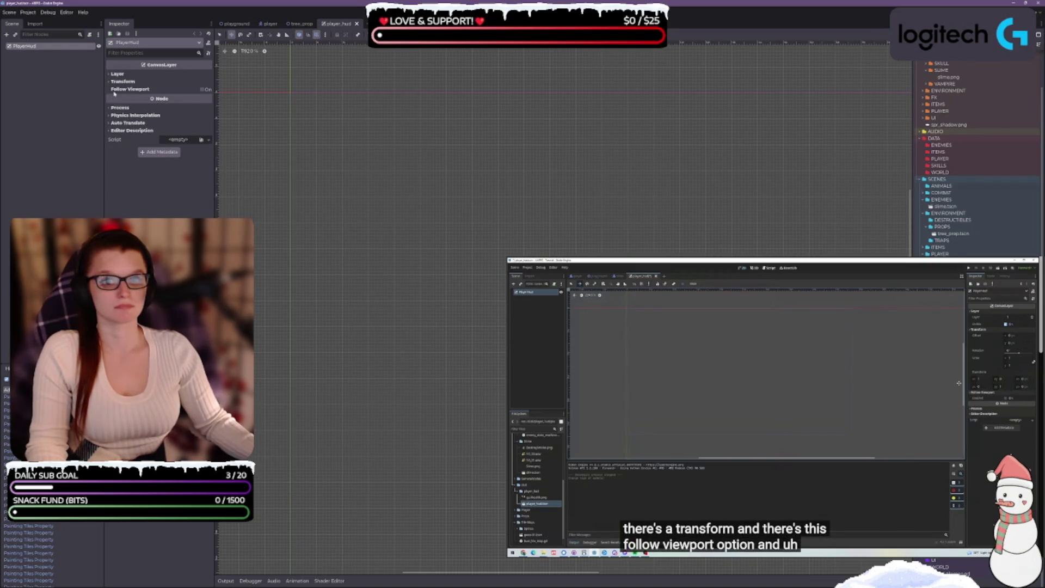
pyautogui.moveTo(129, 92)
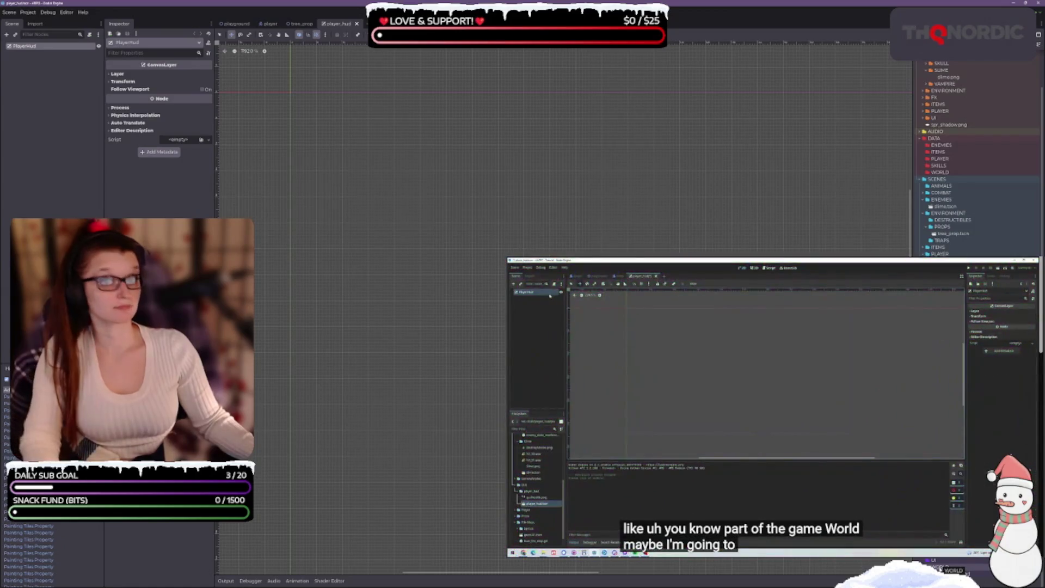
pyautogui.rightClick(36, 46)
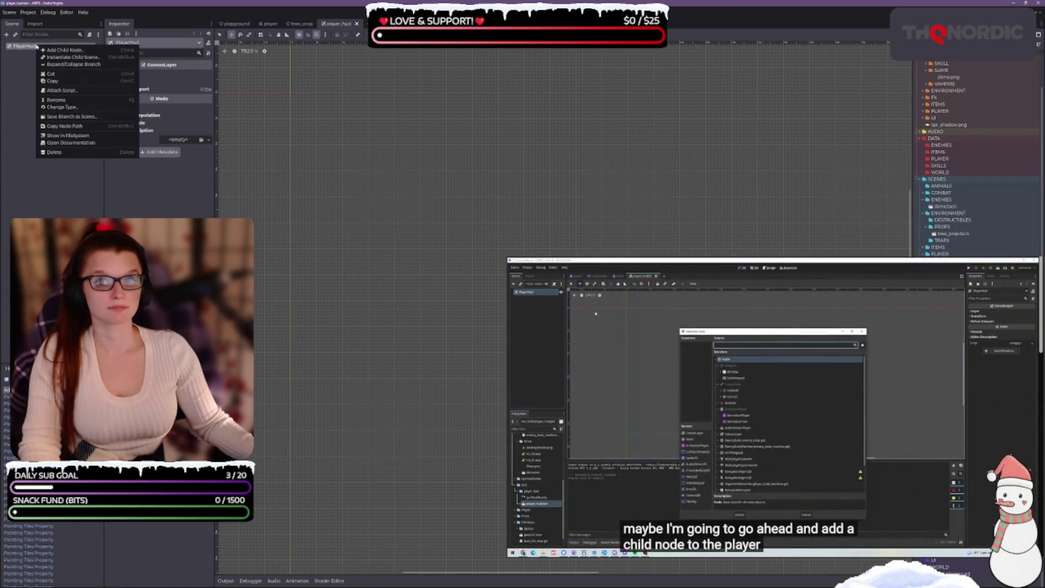
# Step: Add a Control node as a child of PlayerHud
pyautogui.click(51, 50)
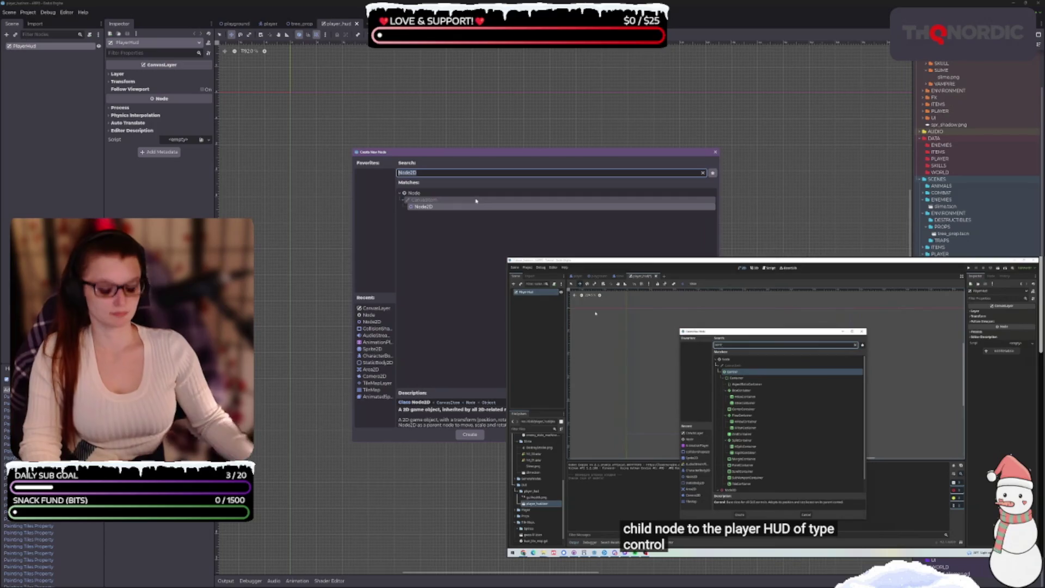
pyautogui.write('control')
pyautogui.press('Escape')
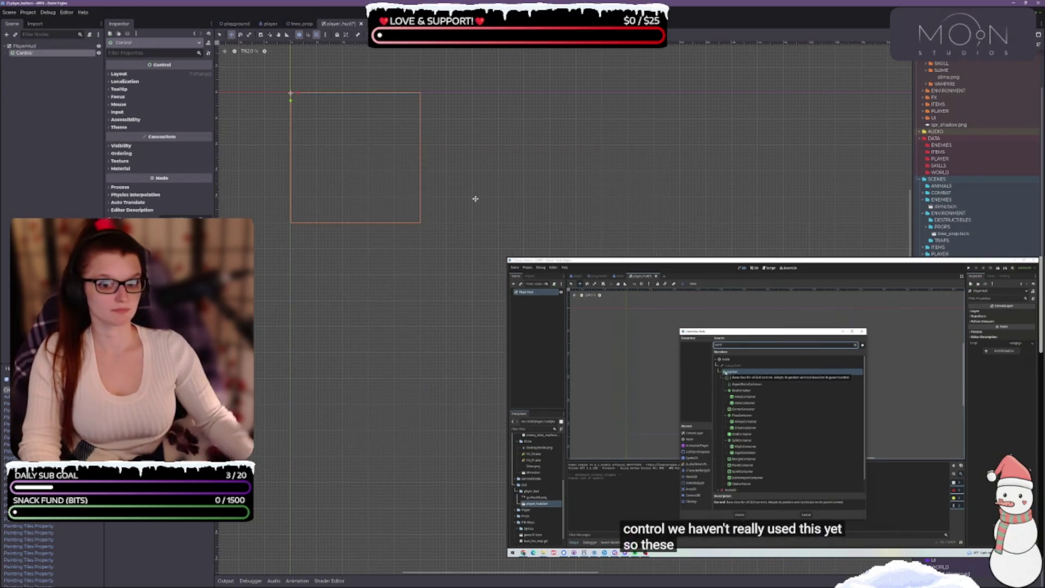
# Step: Scroll the FileSystem dock to res://ART and expand the UI folder
pyautogui.scroll(4, 292, 125)
pyautogui.scroll(3, 352, 203)
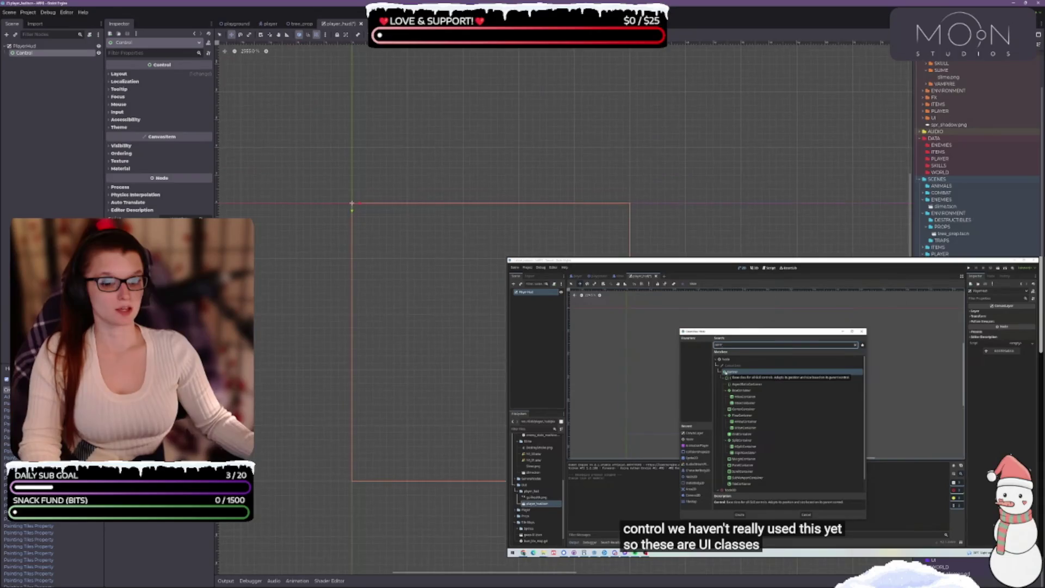
pyautogui.scroll(-2, 473, 279)
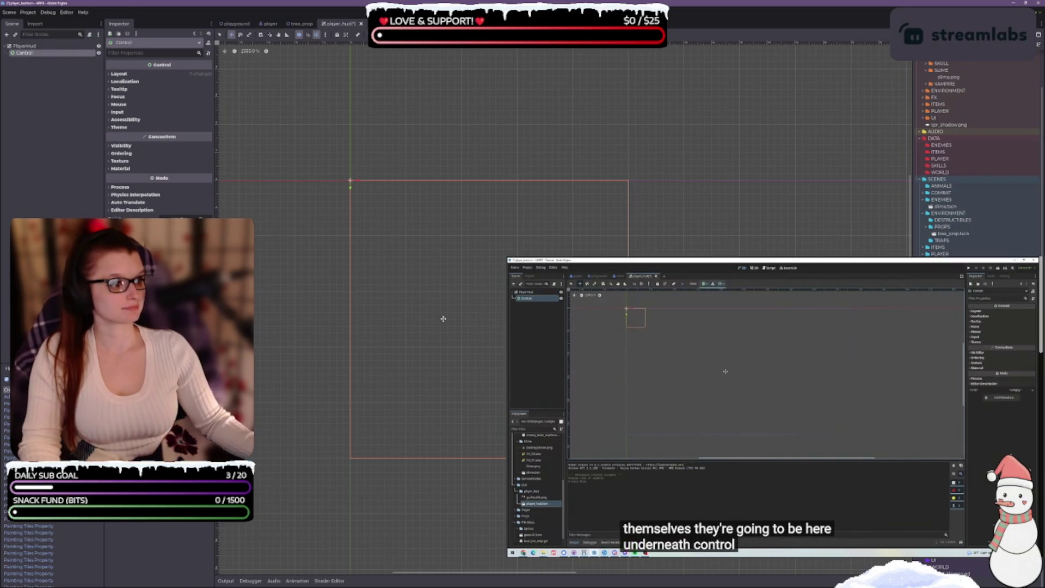
pyautogui.scroll(2, 962, 214)
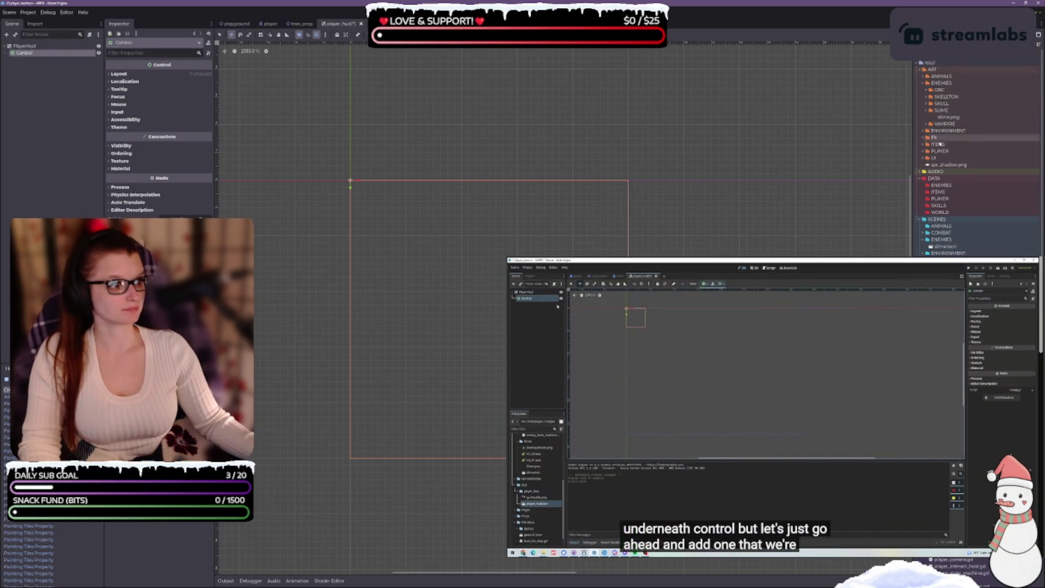
pyautogui.click(924, 157)
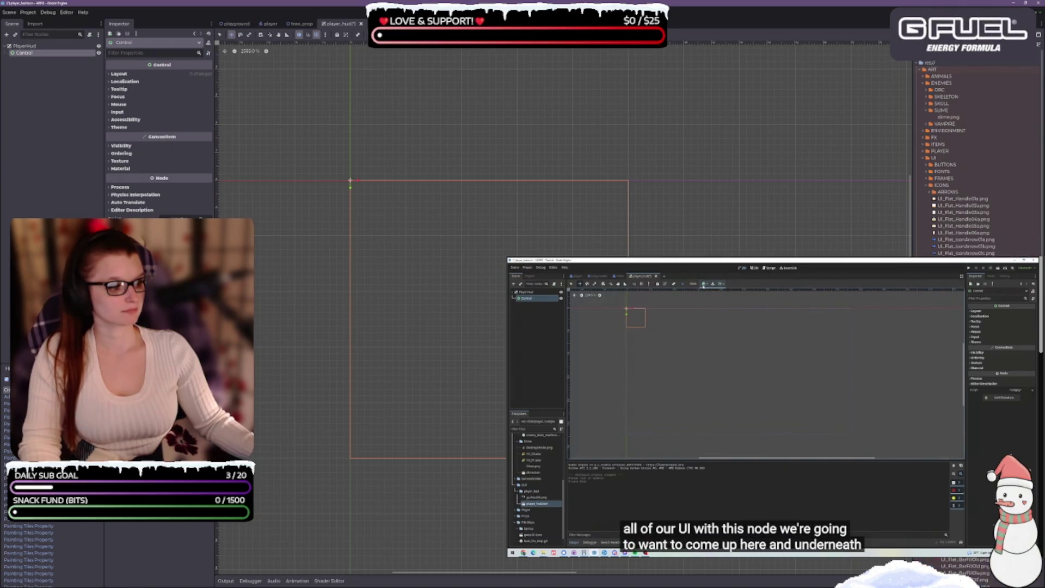
pyautogui.scroll(-10, 964, 158)
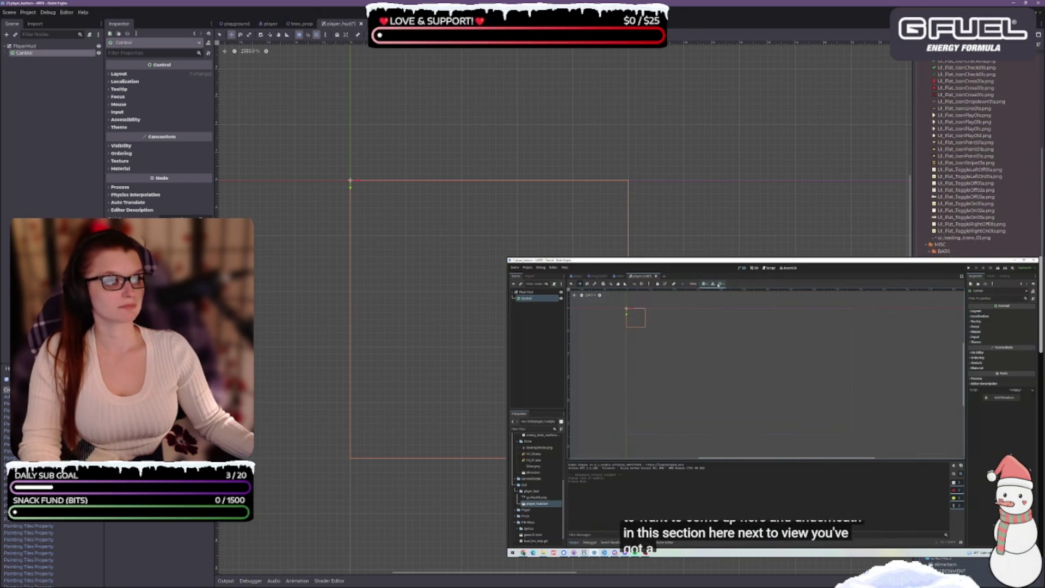
pyautogui.scroll(3, 963, 158)
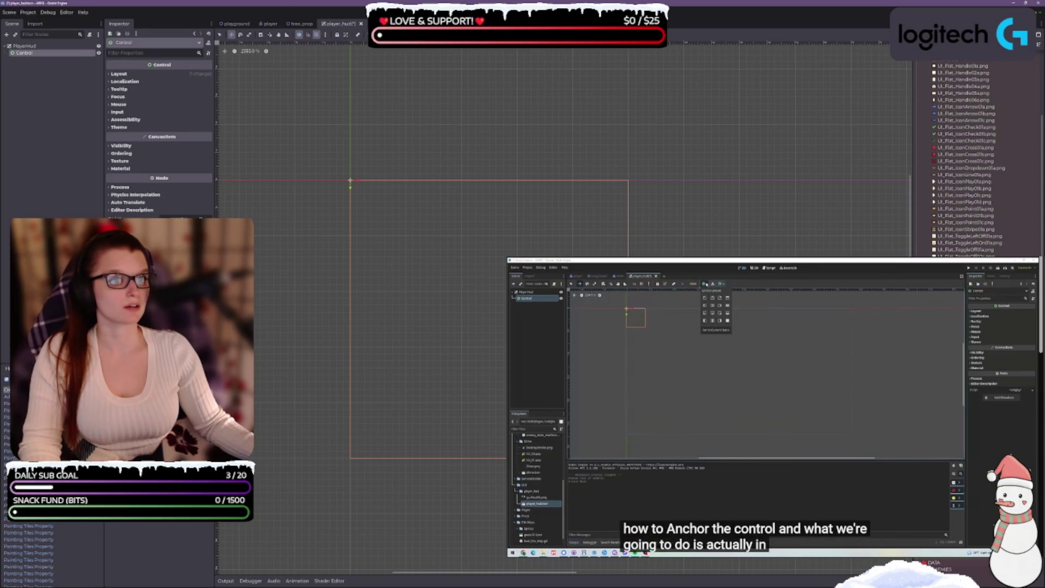
# Step: Set the Control node's anchor preset to Full Rect and frame it in the 2D view
pyautogui.click(390, 34)
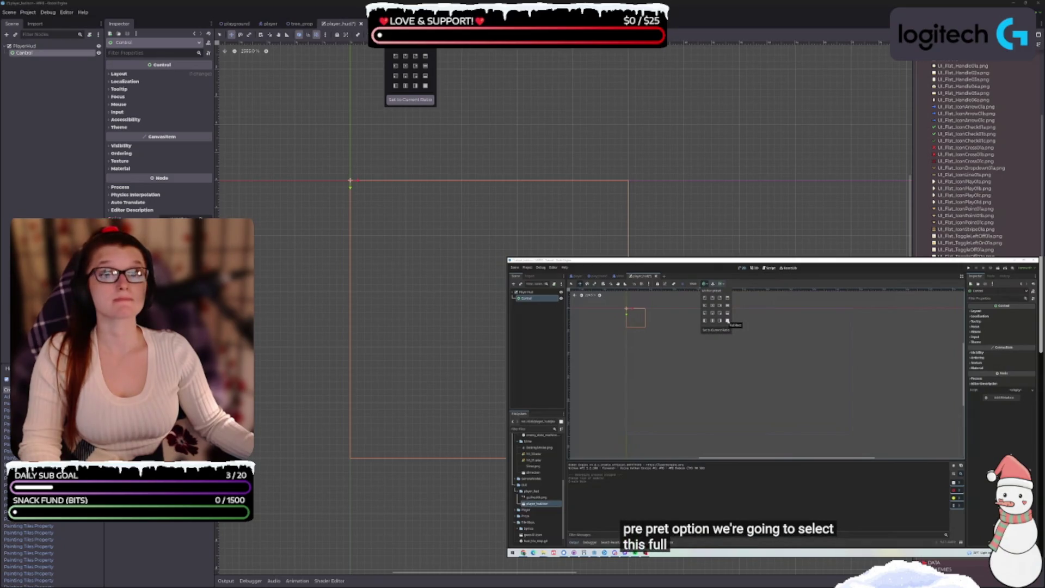
pyautogui.click(425, 86)
pyautogui.scroll(-3, 501, 231)
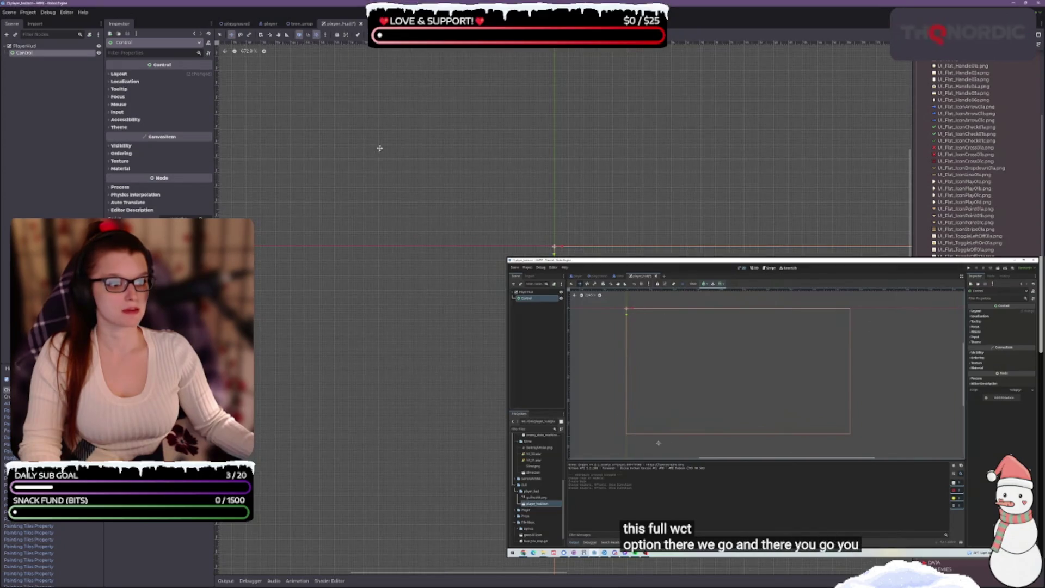
pyautogui.scroll(5, 537, 206)
pyautogui.scroll(4, 539, 205)
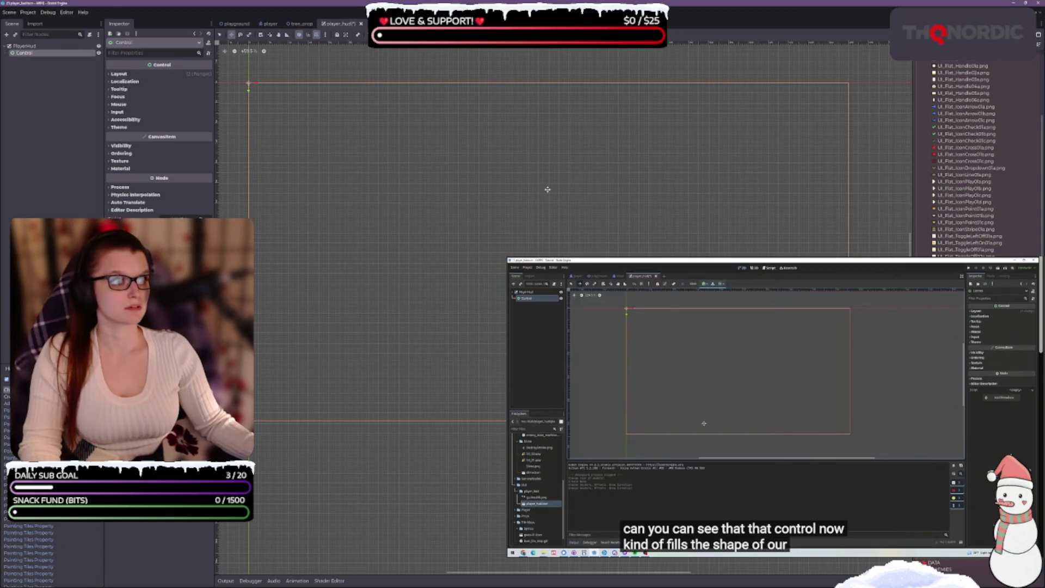
pyautogui.moveTo(521, 187); pyautogui.dragTo(534, 193)
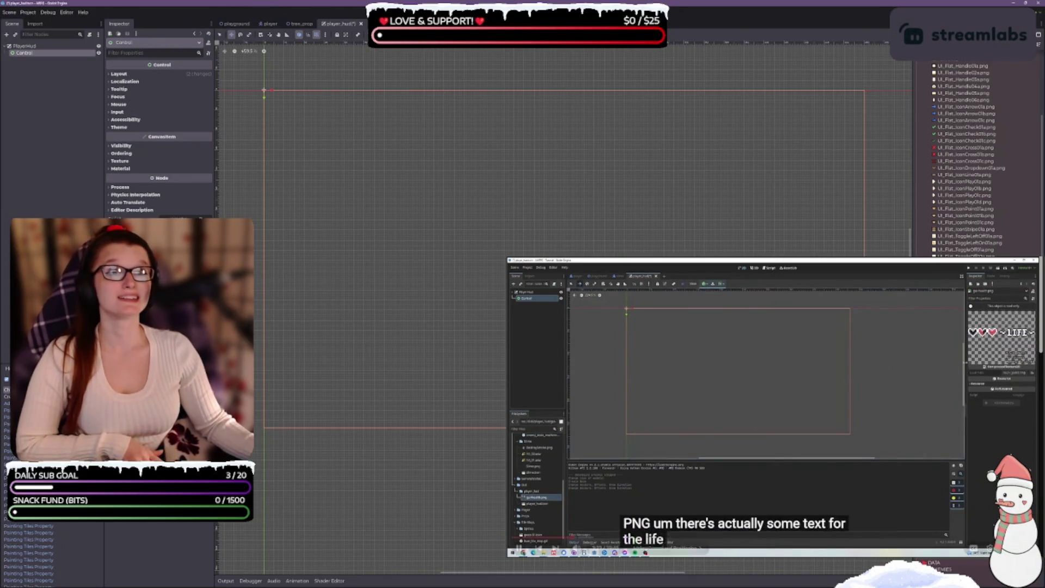
# Step: Choose Add Child Node from the Control node's context menu
pyautogui.moveTo(762, 408)
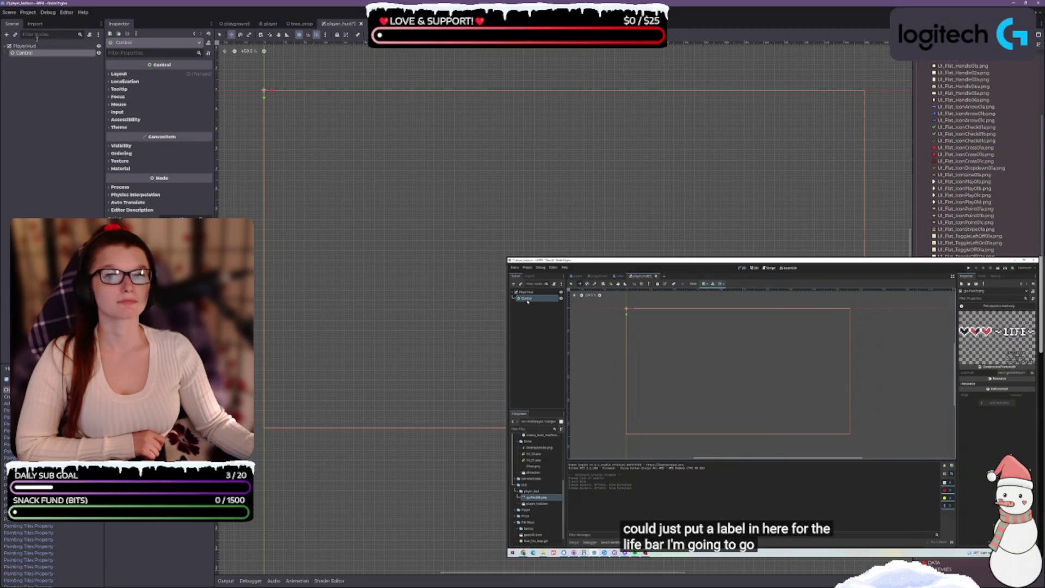
pyautogui.rightClick(22, 55)
pyautogui.click(65, 67)
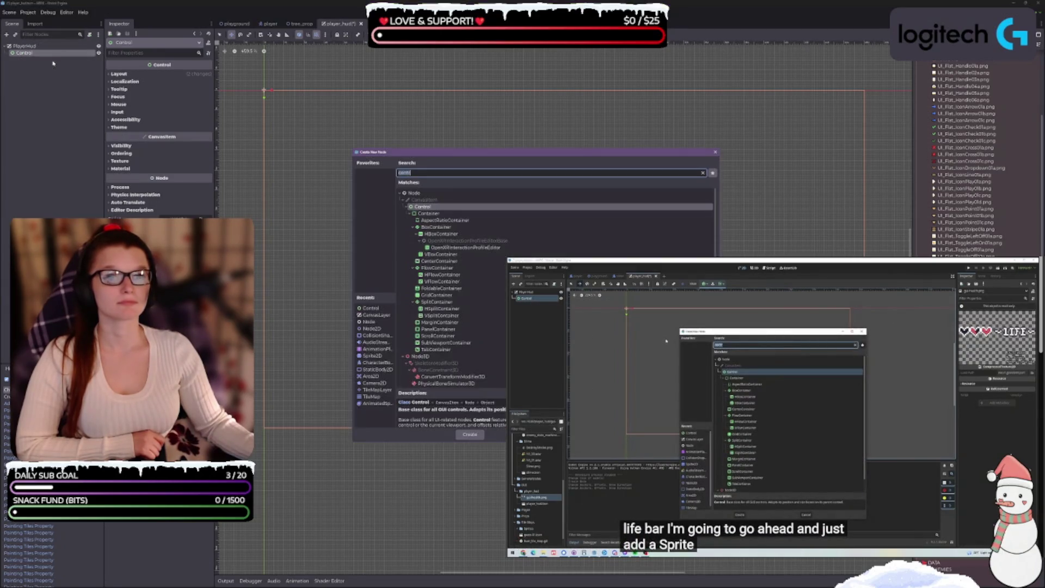
# Step: Search 'sprite' and add a Sprite2D node under Control
pyautogui.write('sprite')
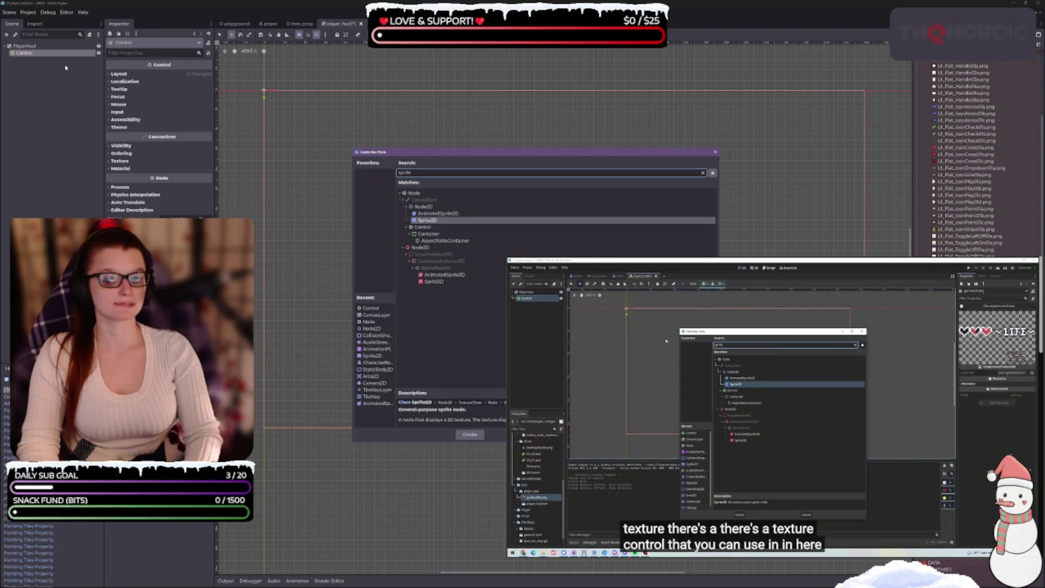
pyautogui.press('Return')
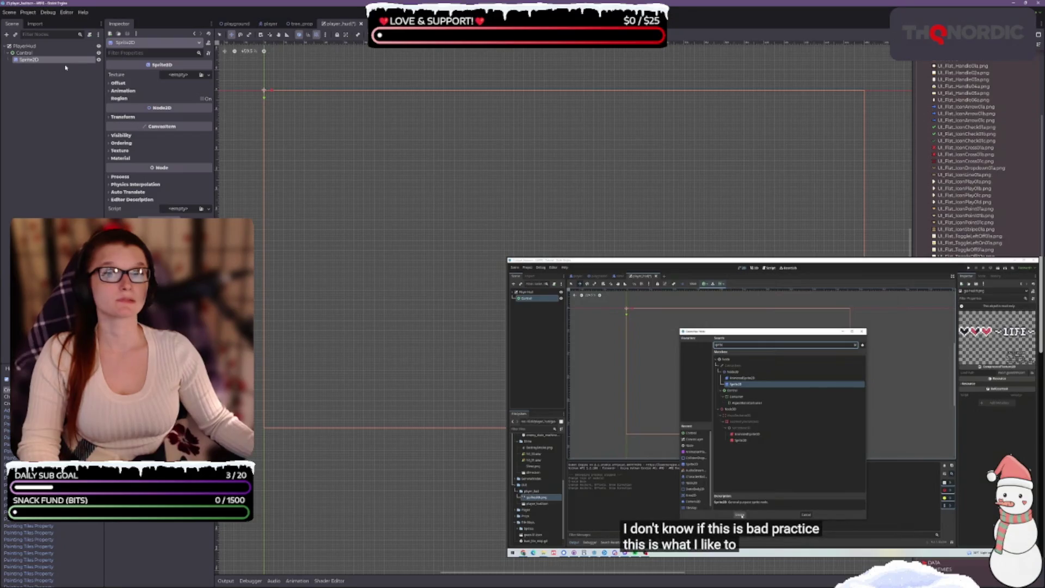
pyautogui.click(35, 62)
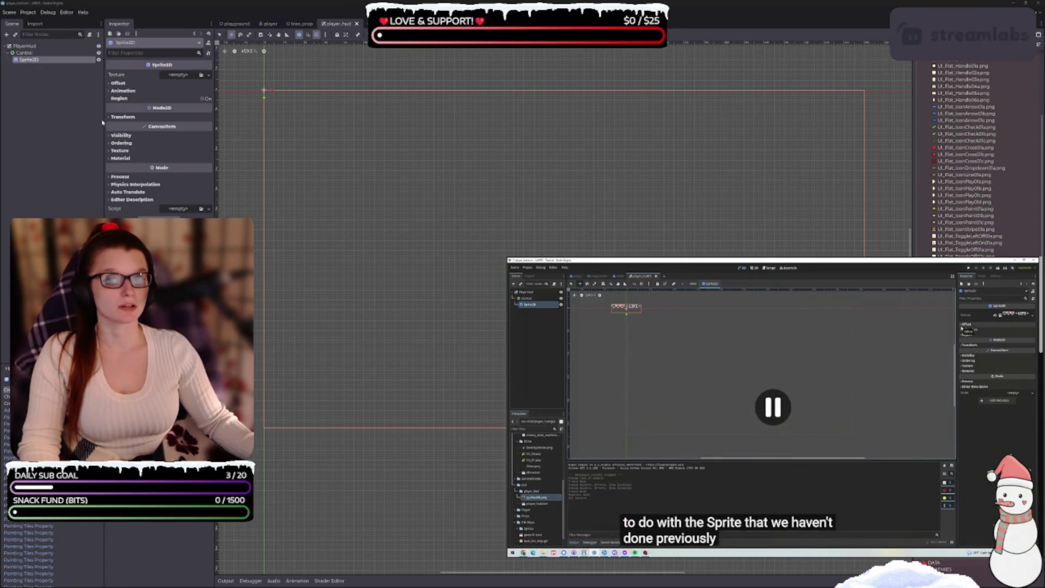
# Step: Confirm the Sprite2D's name, save the player HUD scene, and reselect Sprite2D
pyautogui.press('Return')
pyautogui.hotkey('ctrl', 's')
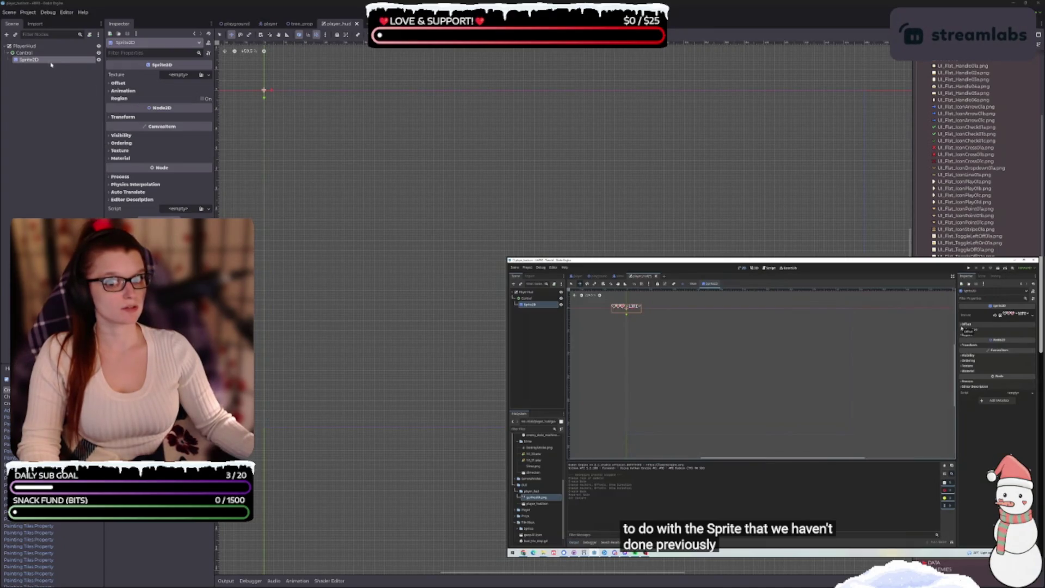
pyautogui.click(46, 65)
pyautogui.click(44, 60)
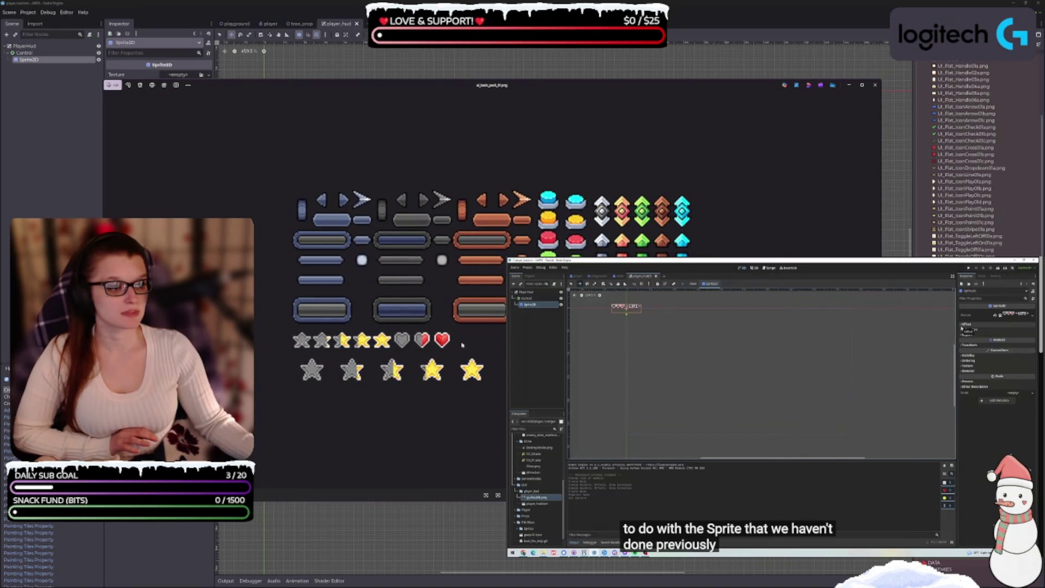
# Step: Flip through the UI PNGs in Photos to reach the coloured health-bar sheet
pyautogui.press('Right')
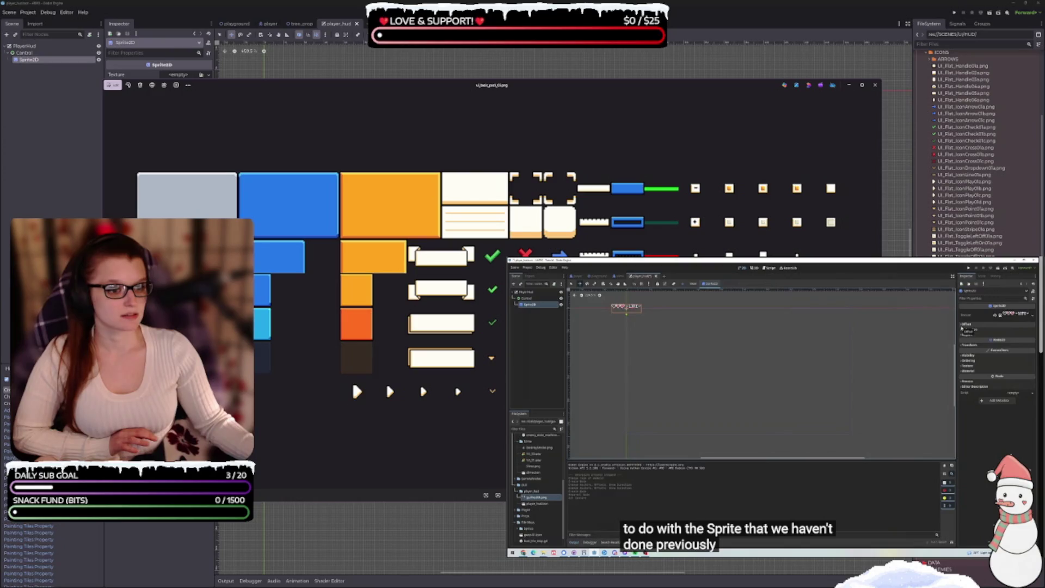
pyautogui.press('Right')
pyautogui.press('Right')
pyautogui.press('Right')
pyautogui.press('Right')
pyautogui.press('Right')
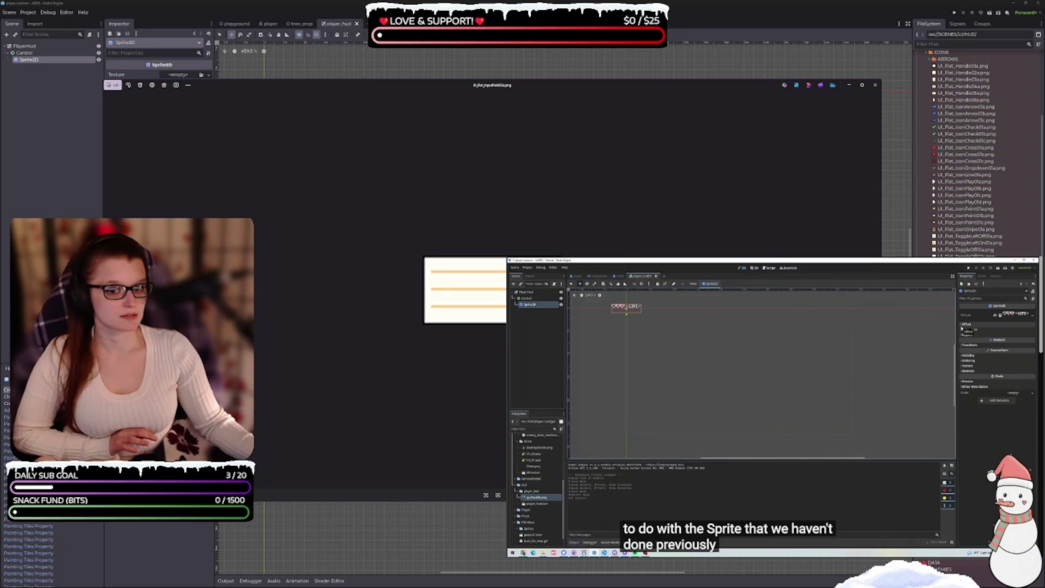
pyautogui.press('Left')
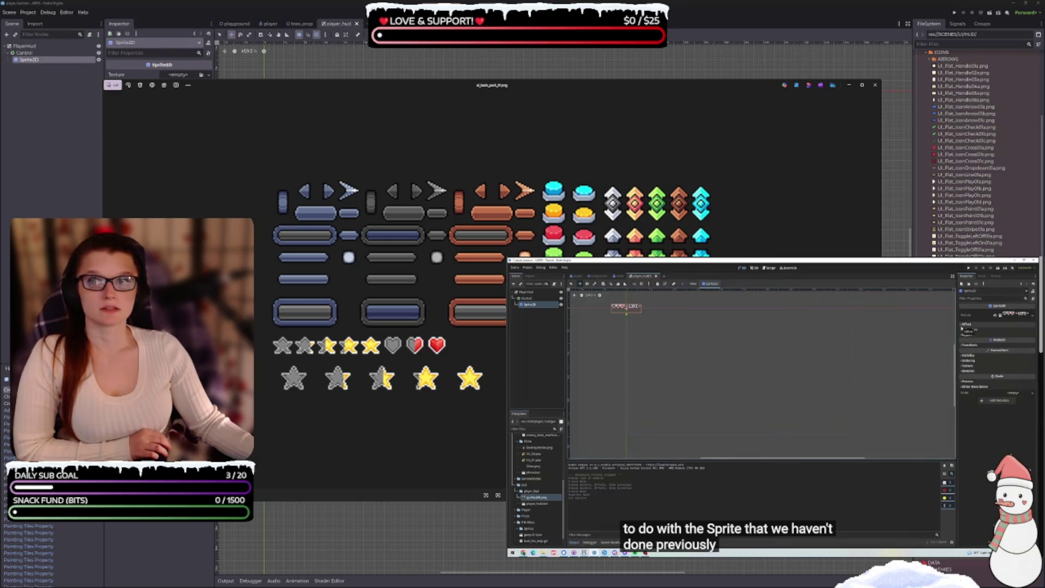
pyautogui.press('Right')
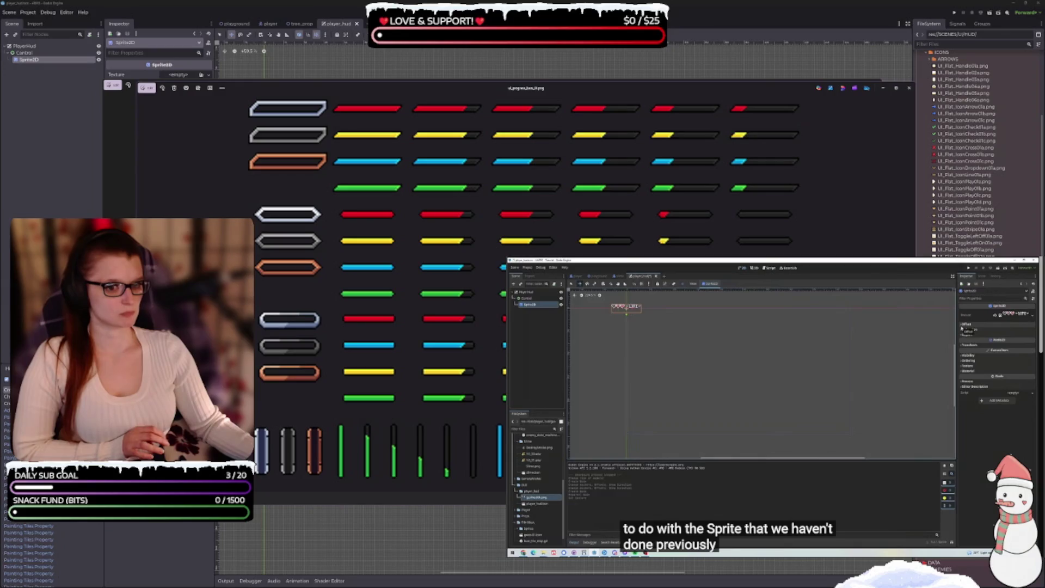
# Step: Browse to the hexagon frames and bars sheet, then shift its window down to reveal the basic-pack sheet
pyautogui.press('Right')
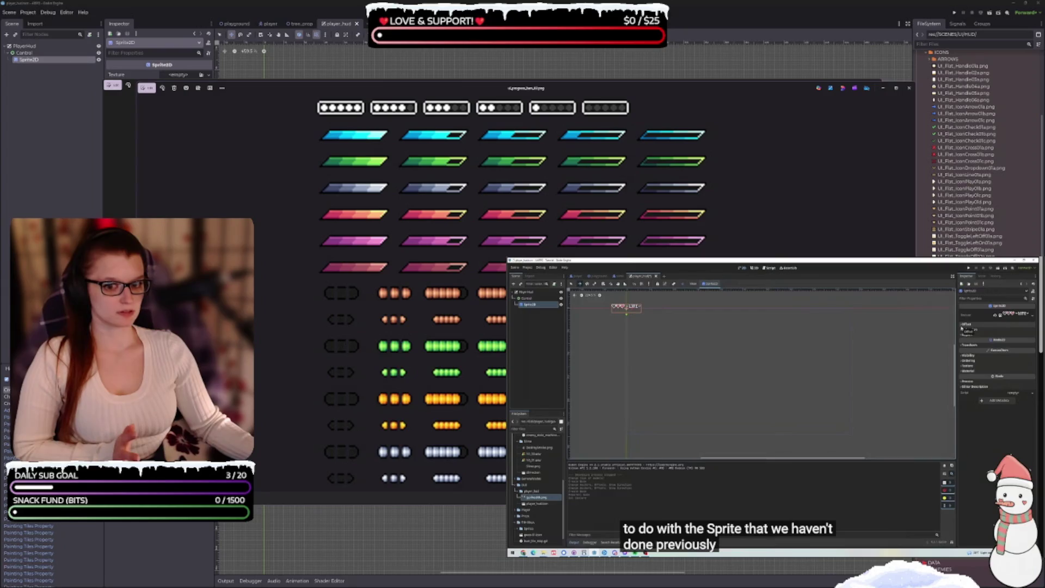
pyautogui.press('Right')
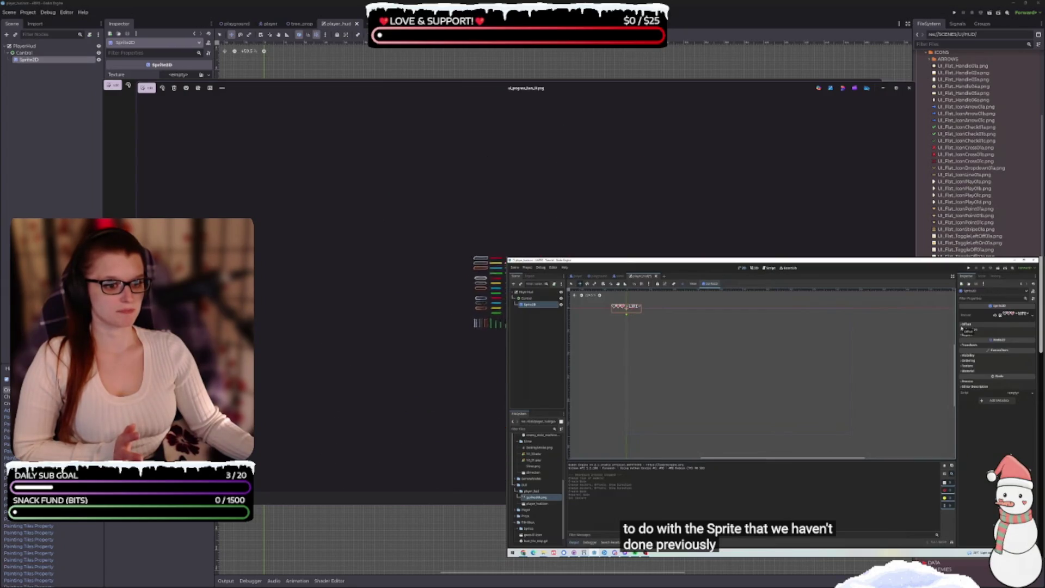
pyautogui.press('Right')
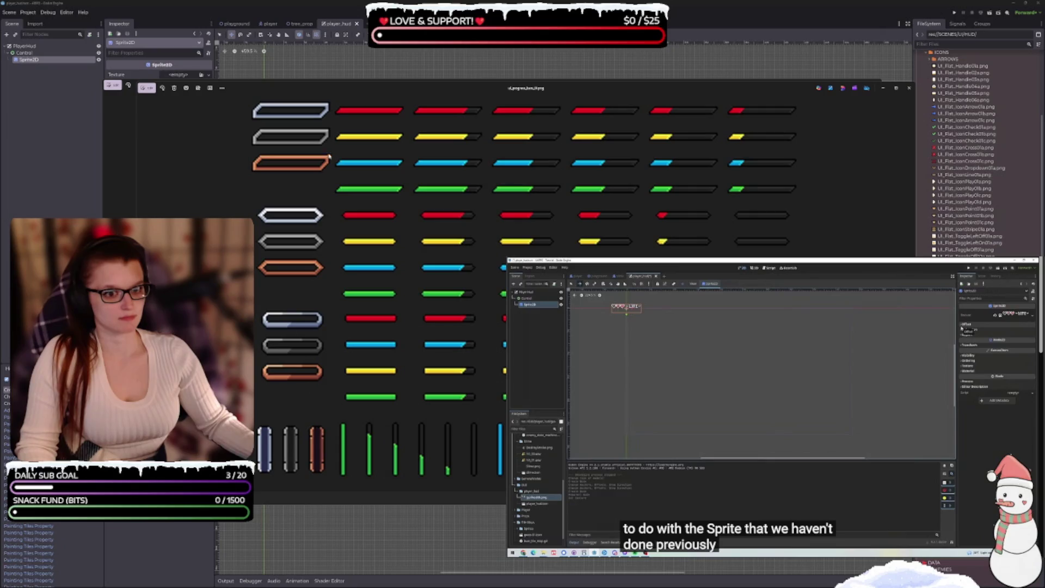
pyautogui.moveTo(342, 89)
pyautogui.mouseDown()
pyautogui.moveTo(420, 409)
pyautogui.moveTo(385, 491)
pyautogui.moveTo(390, 93)
pyautogui.moveTo(383, 99)
pyautogui.moveTo(397, 107)
pyautogui.mouseUp()
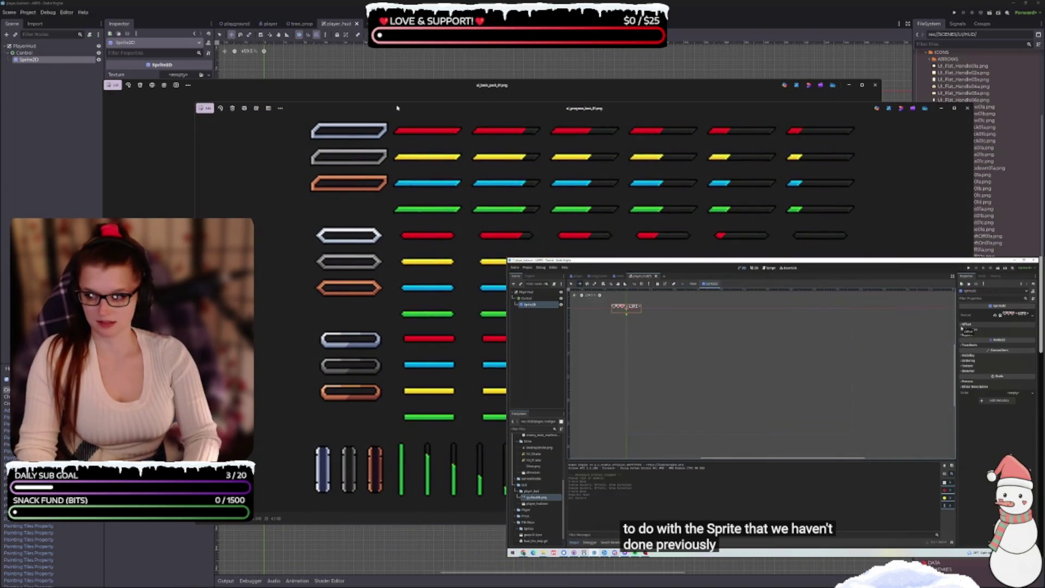
pyautogui.hotkey('alt', 'Tab')
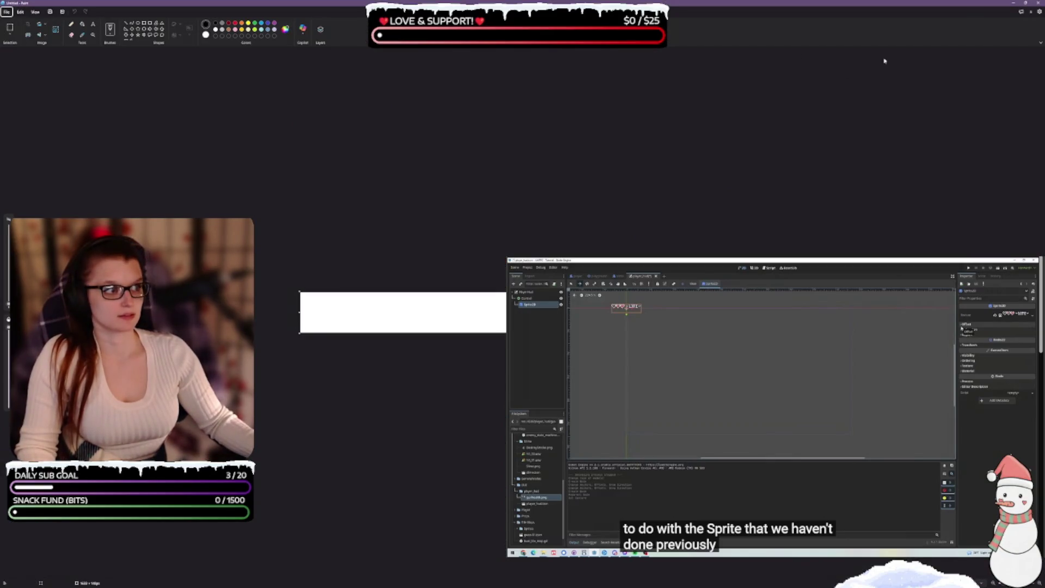
# Step: Snip the orange rounded bar frame from the sprite sheet and paste it into Paint
pyautogui.click(1025, 4)
pyautogui.moveTo(617, 180)
pyautogui.mouseDown()
pyautogui.moveTo(617, 209)
pyautogui.moveTo(771, 110)
pyautogui.mouseUp()
pyautogui.click(364, 411)
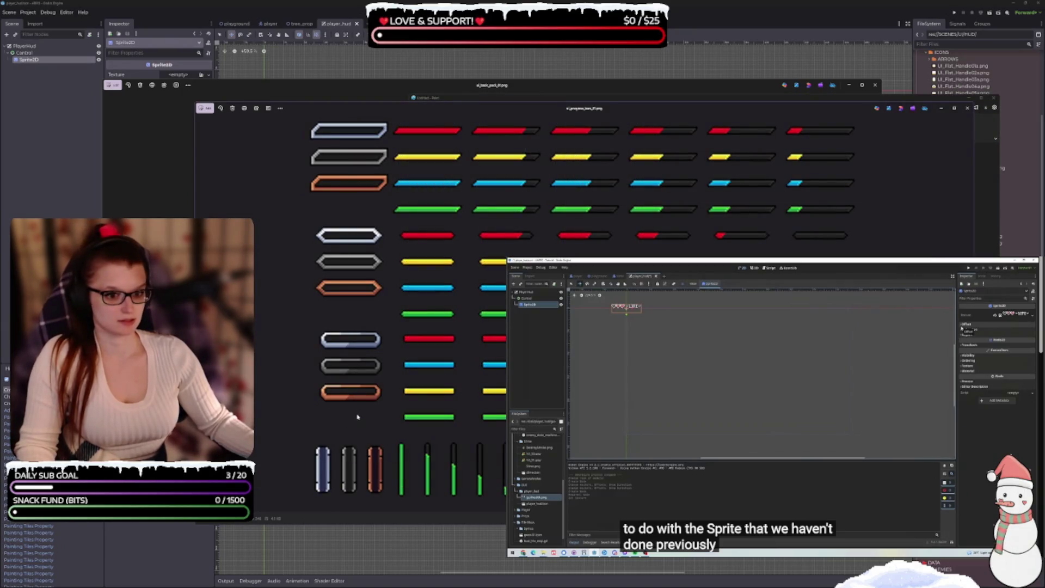
pyautogui.press('super+shift+s')
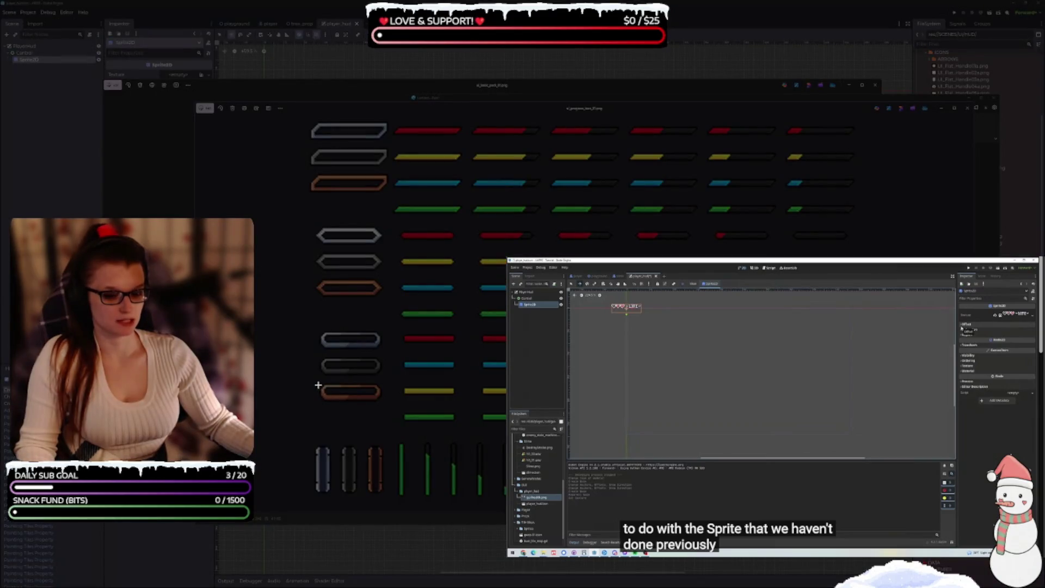
pyautogui.moveTo(316, 380); pyautogui.dragTo(384, 407)
pyautogui.hotkey('alt', 'Tab')
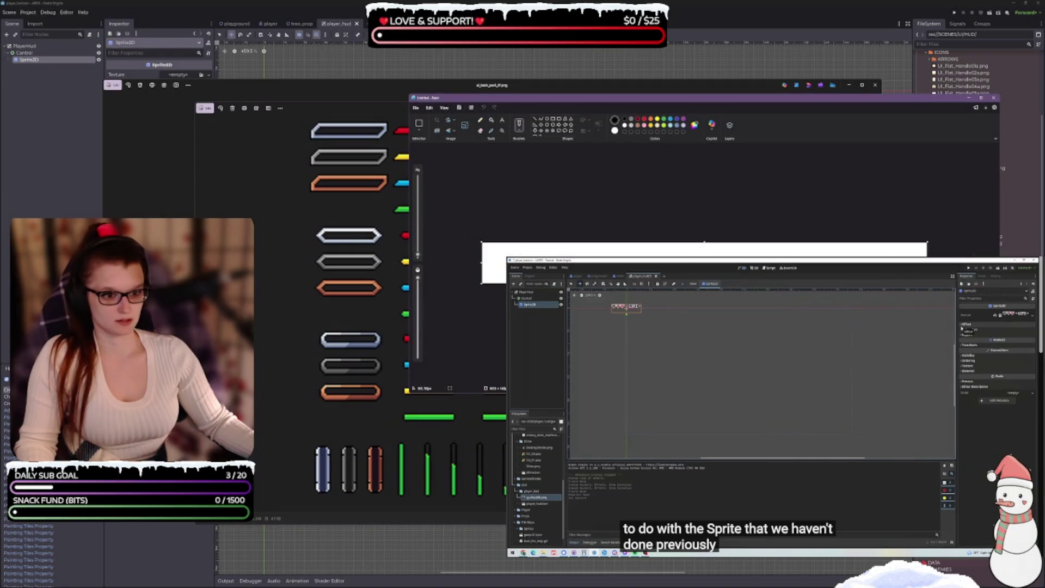
pyautogui.hotkey('ctrl', 'v')
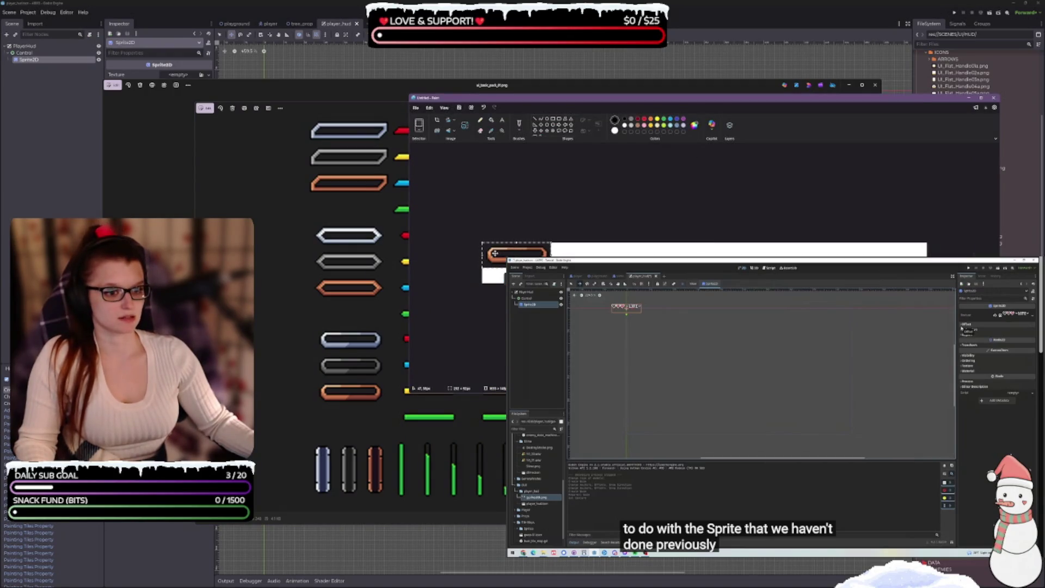
# Step: Snip the red fill bar from the sprite sheet and paste it into Paint
pyautogui.click(370, 419)
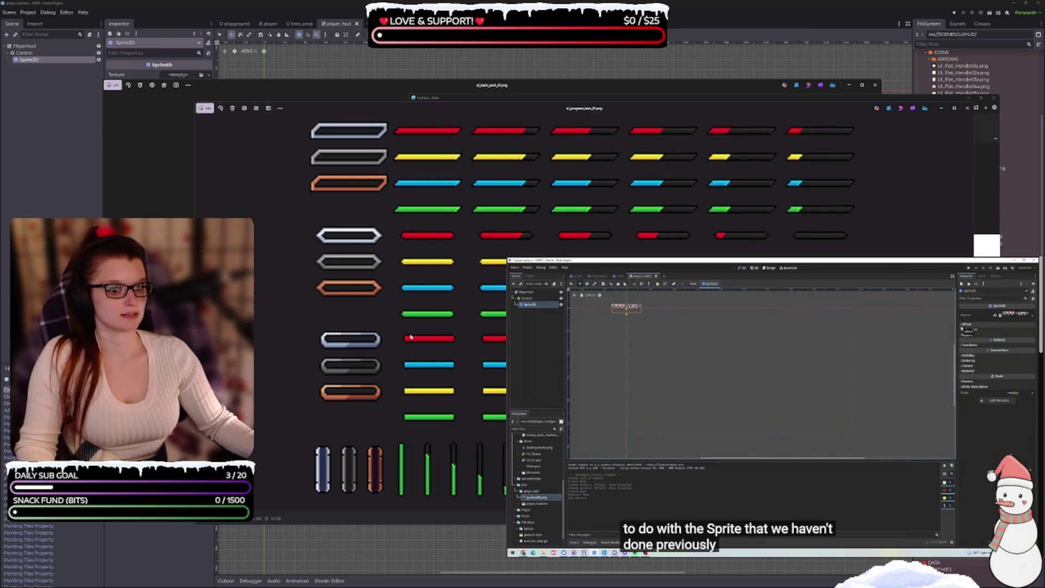
pyautogui.press('super+shift+s')
pyautogui.moveTo(399, 329); pyautogui.dragTo(467, 353)
pyautogui.click(995, 170)
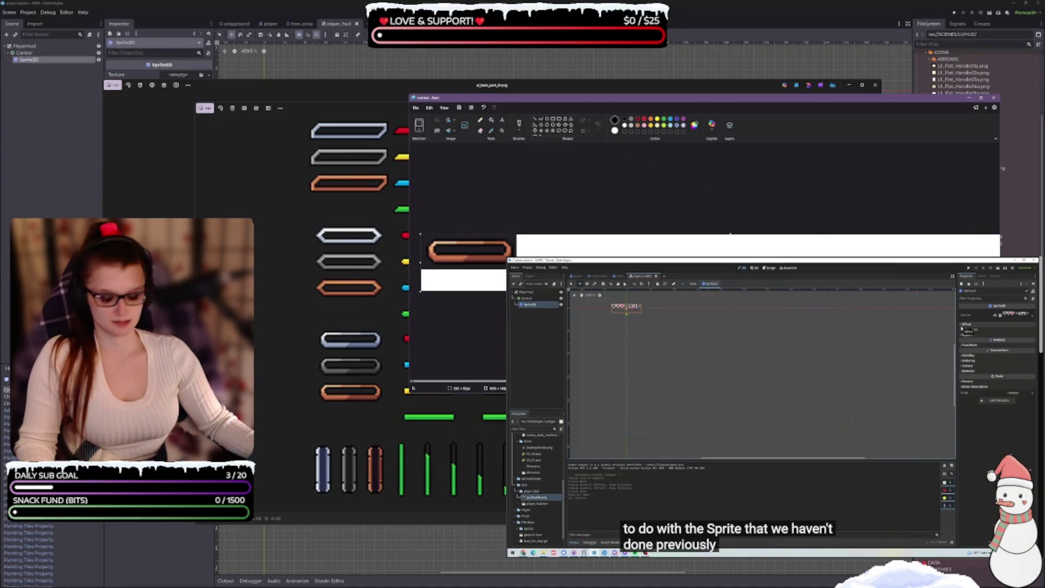
pyautogui.hotkey('ctrl', 'v')
# Step: Undo the accidental resize and crop, restore the red bar on the canvas, and select it
pyautogui.hotkey('ctrl', 'v')
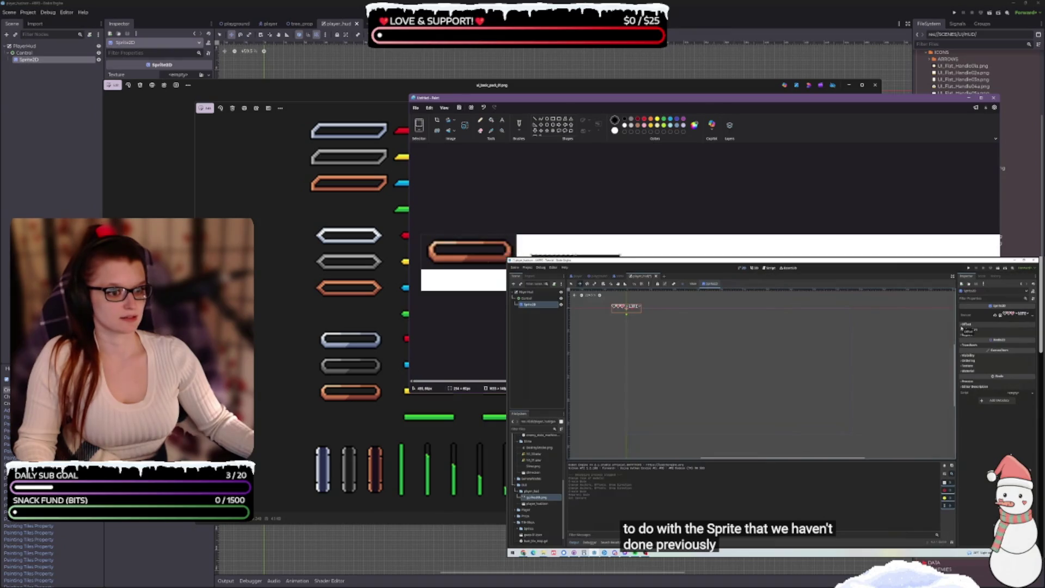
pyautogui.hotkey('ctrl', 'v')
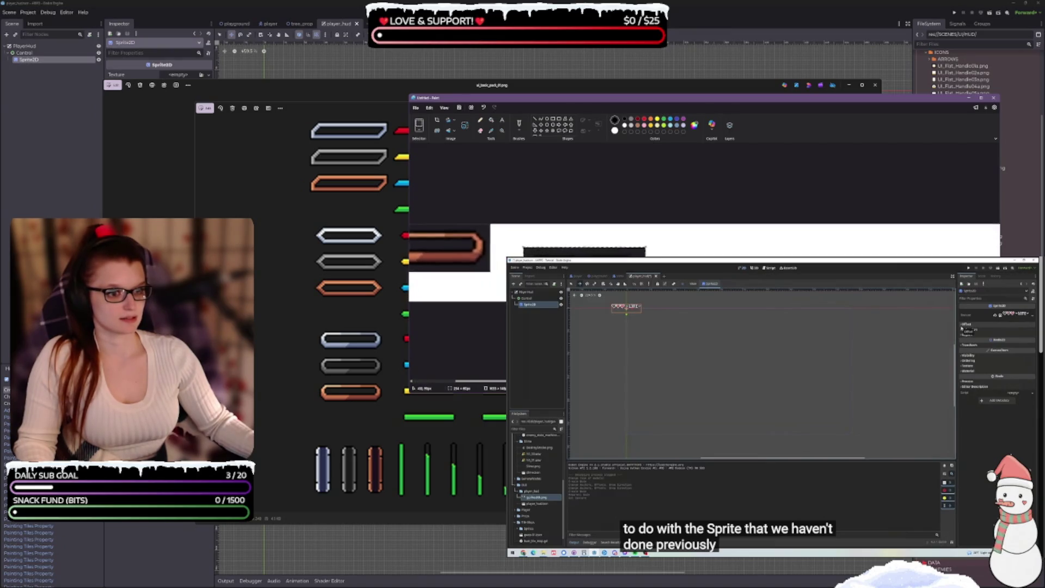
pyautogui.moveTo(622, 205); pyautogui.dragTo(620, 219)
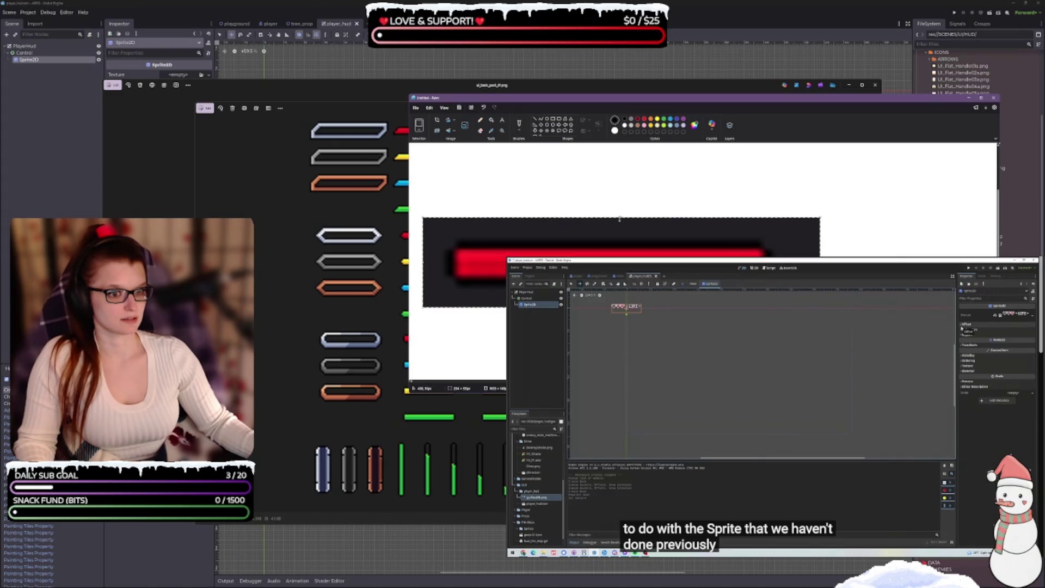
pyautogui.press('Delete')
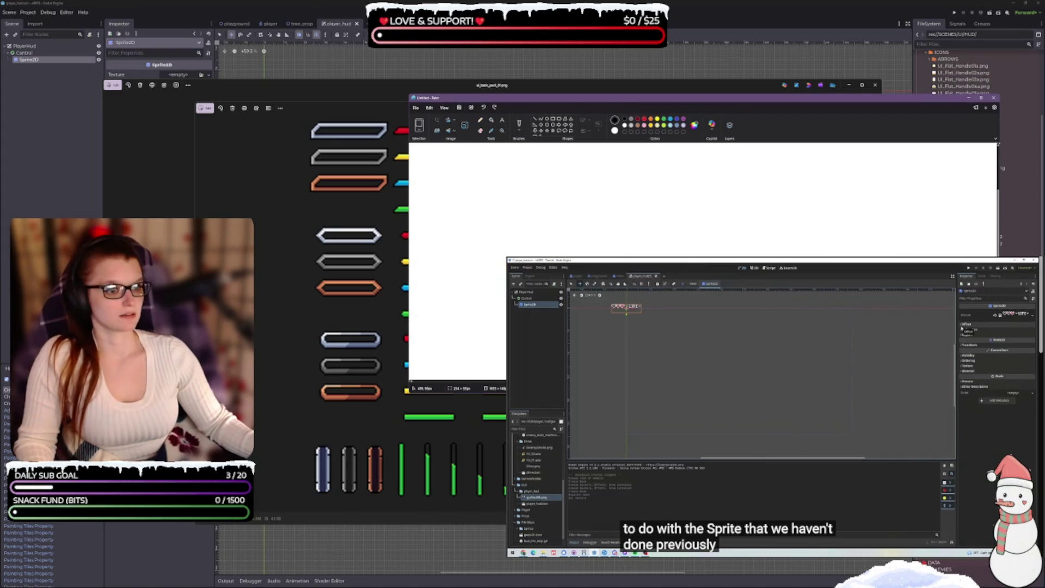
pyautogui.hotkey('ctrl', 'z')
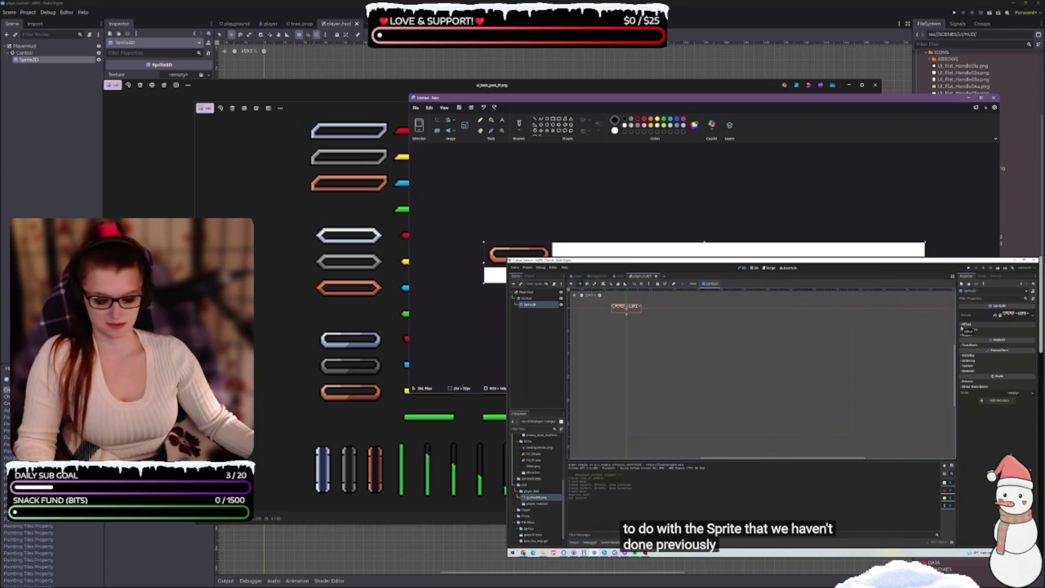
pyautogui.hotkey('ctrl', 'z')
pyautogui.hotkey('ctrl', 'z')
pyautogui.hotkey('ctrl', 'z')
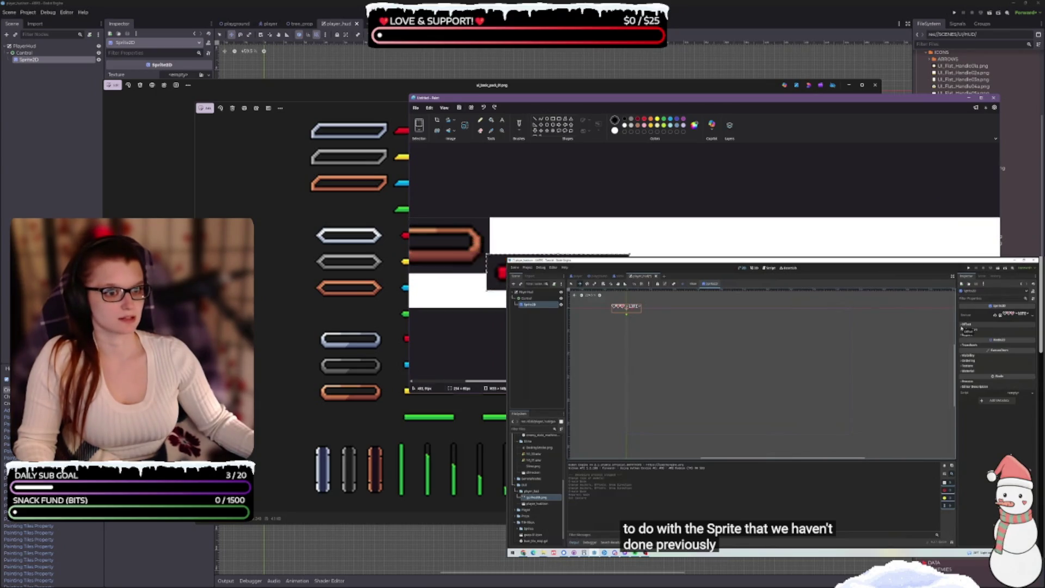
pyautogui.hotkey('ctrl', 'z')
pyautogui.hotkey('ctrl', 'z')
pyautogui.hotkey('ctrl', 'z')
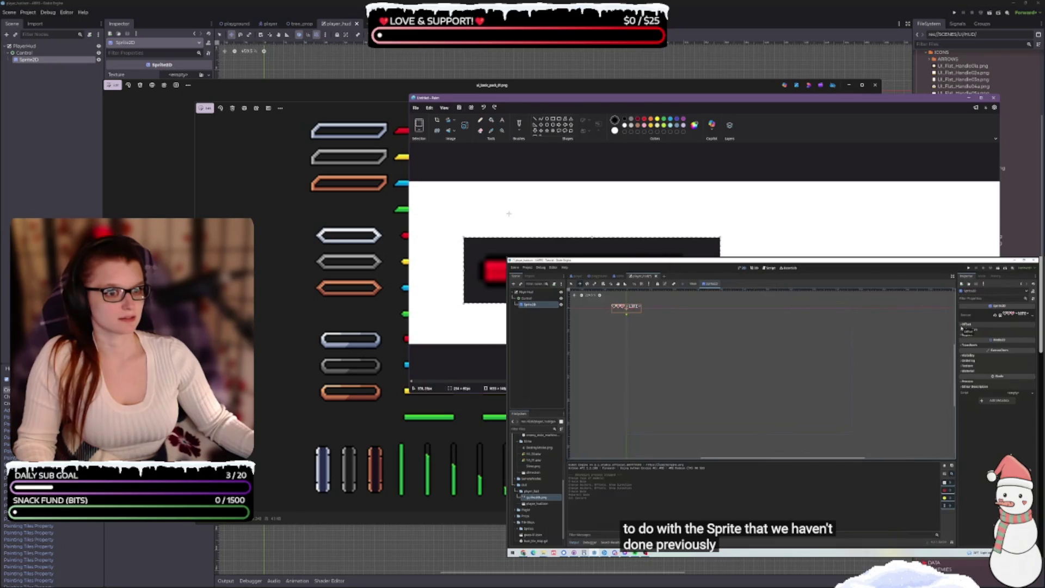
pyautogui.click(438, 120)
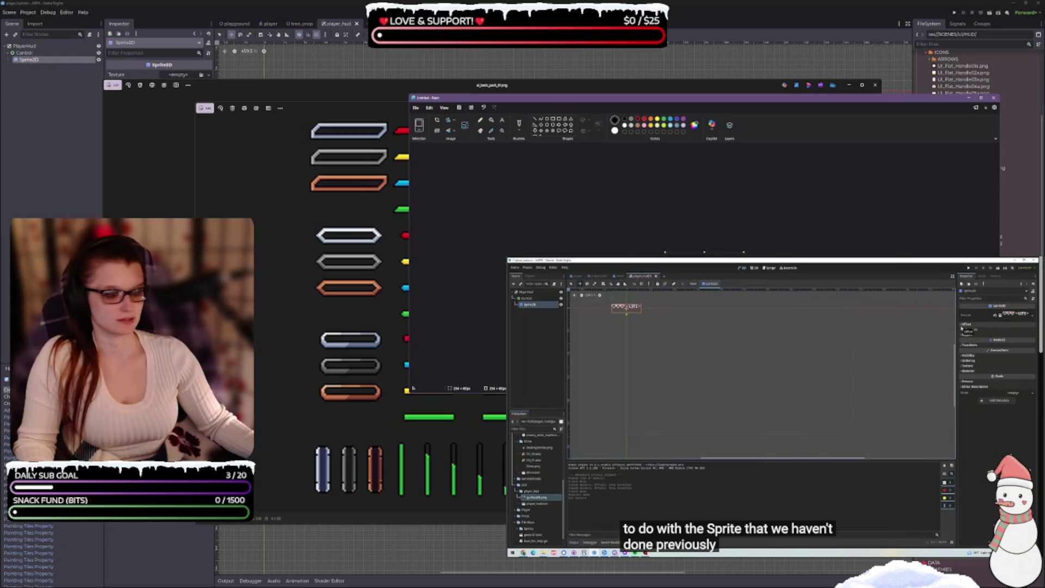
pyautogui.hotkey('ctrl', 'z')
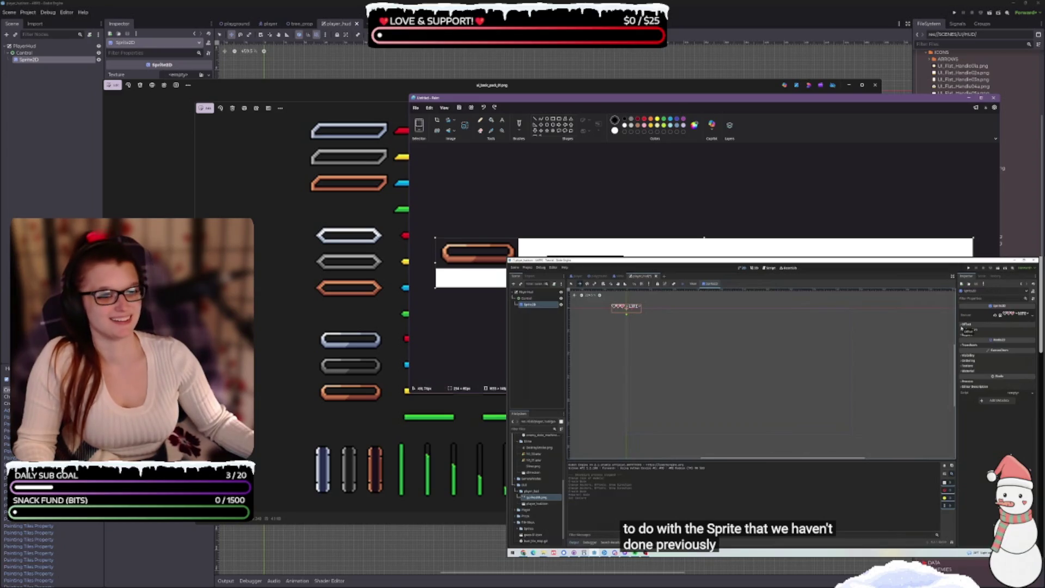
pyautogui.hotkey('ctrl', 'v')
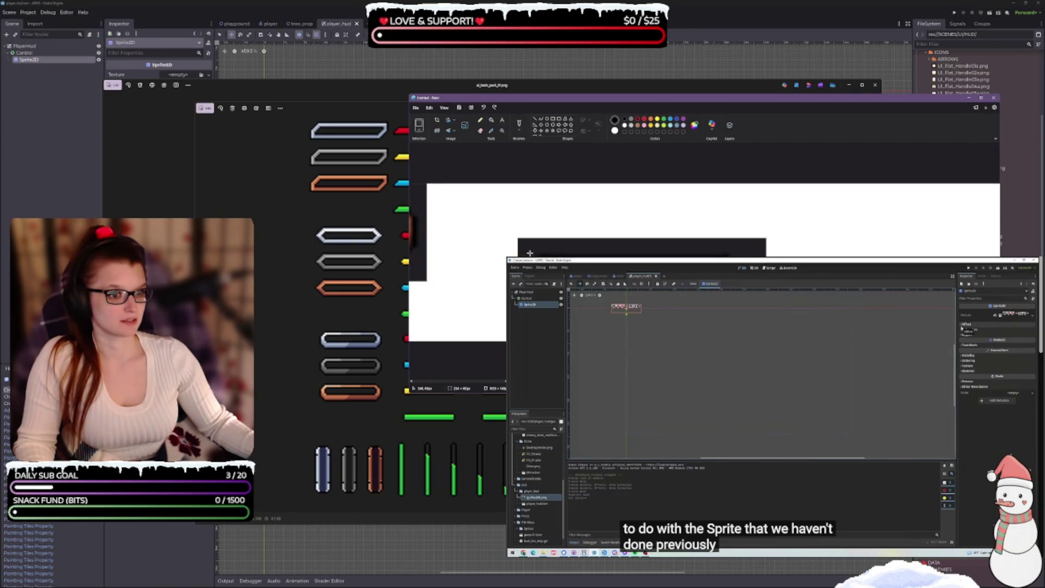
pyautogui.moveTo(529, 252)
pyautogui.mouseDown()
pyautogui.moveTo(752, 256)
pyautogui.moveTo(740, 255)
pyautogui.mouseUp()
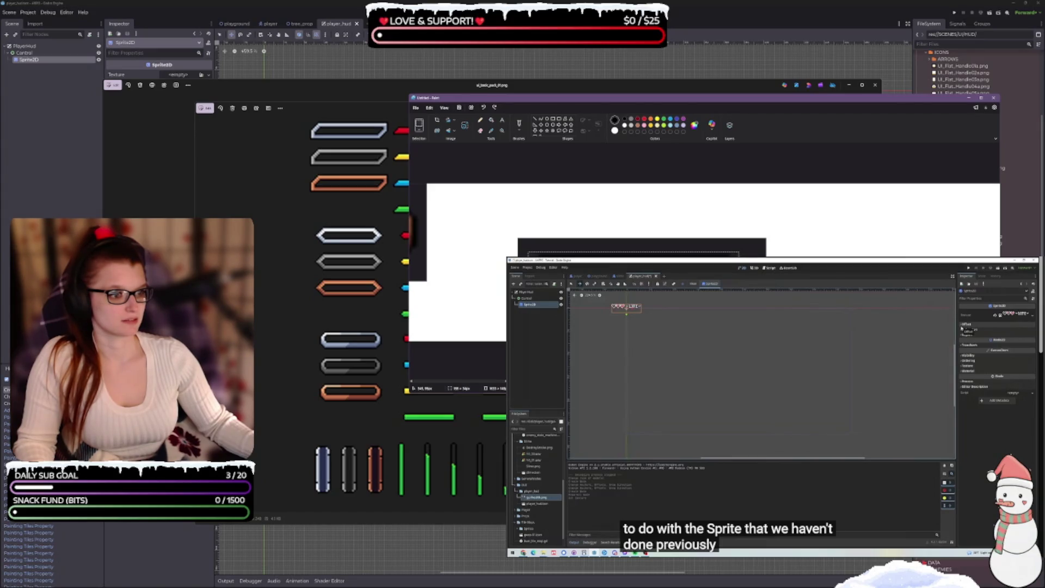
pyautogui.hscroll(-1, 707, 229)
# Step: Move the pasted red fill bar up so it sits inside the orange frame
pyautogui.moveTo(624, 270)
pyautogui.mouseDown()
pyautogui.moveTo(512, 227)
pyautogui.moveTo(536, 302)
pyautogui.moveTo(516, 305)
pyautogui.mouseUp()
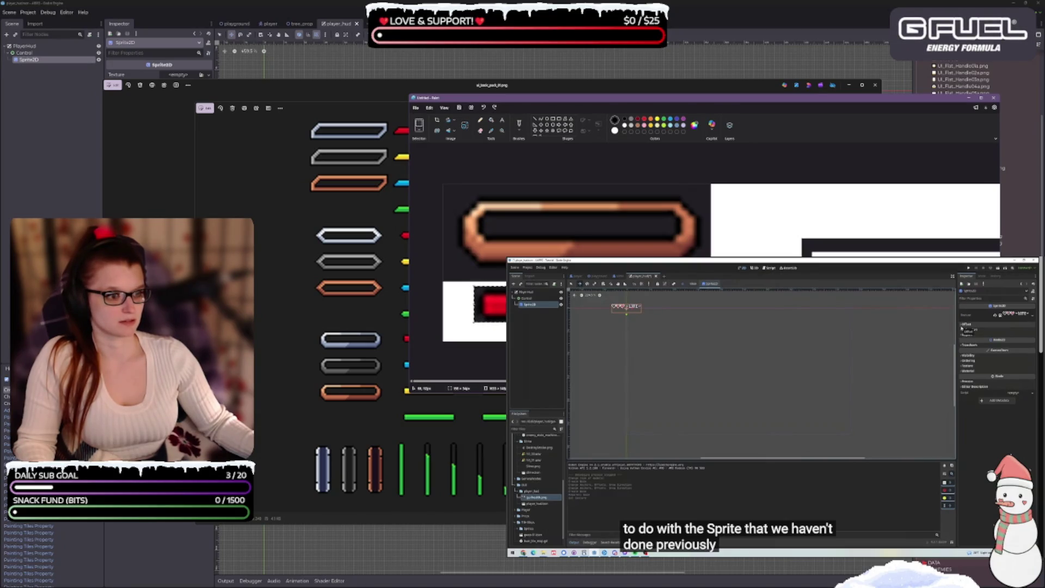
pyautogui.moveTo(515, 304); pyautogui.dragTo(518, 224)
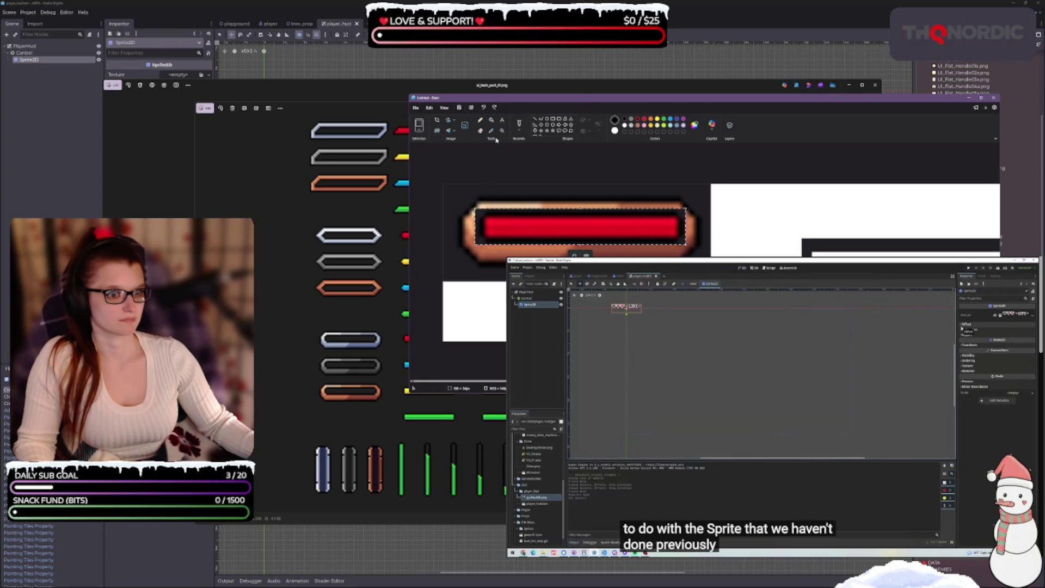
pyautogui.click(480, 132)
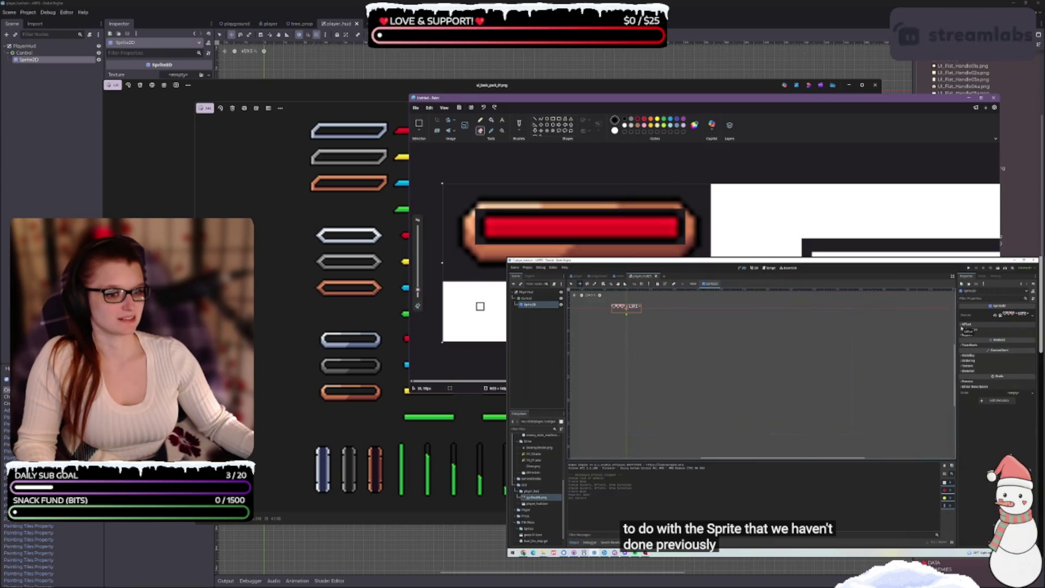
# Step: Erase leftover dark marks and paste a fresh copy of the orange frame to the right
pyautogui.moveTo(805, 255); pyautogui.dragTo(811, 242)
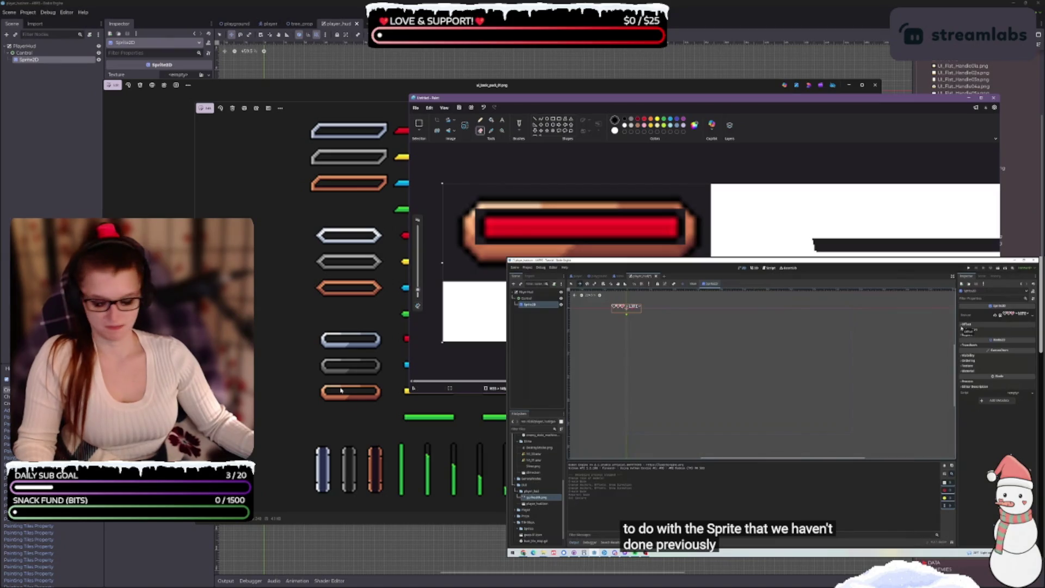
pyautogui.press('super+shift+s')
pyautogui.moveTo(316, 381); pyautogui.dragTo(386, 405)
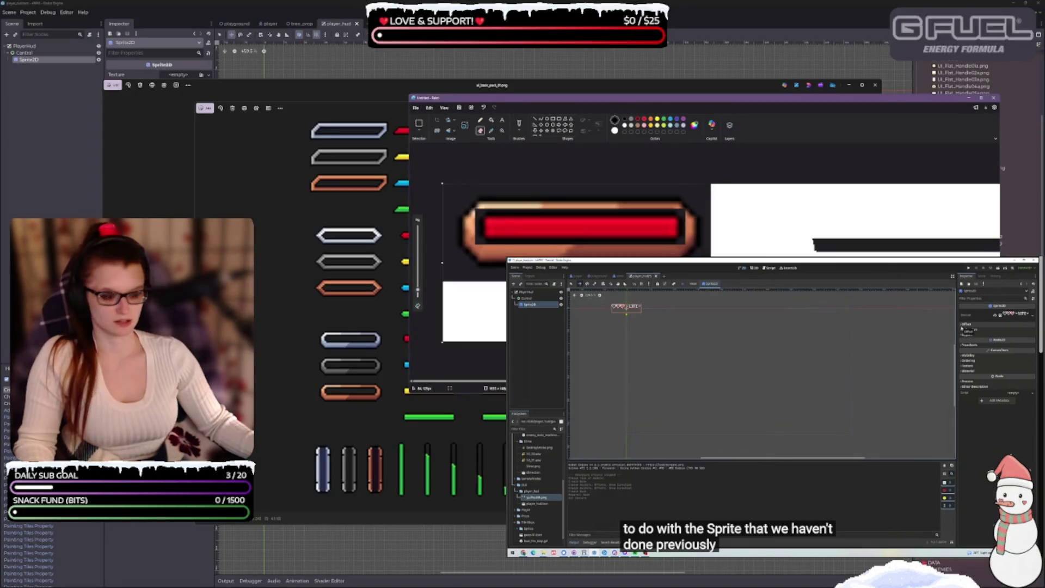
pyautogui.hotkey('ctrl', 'v')
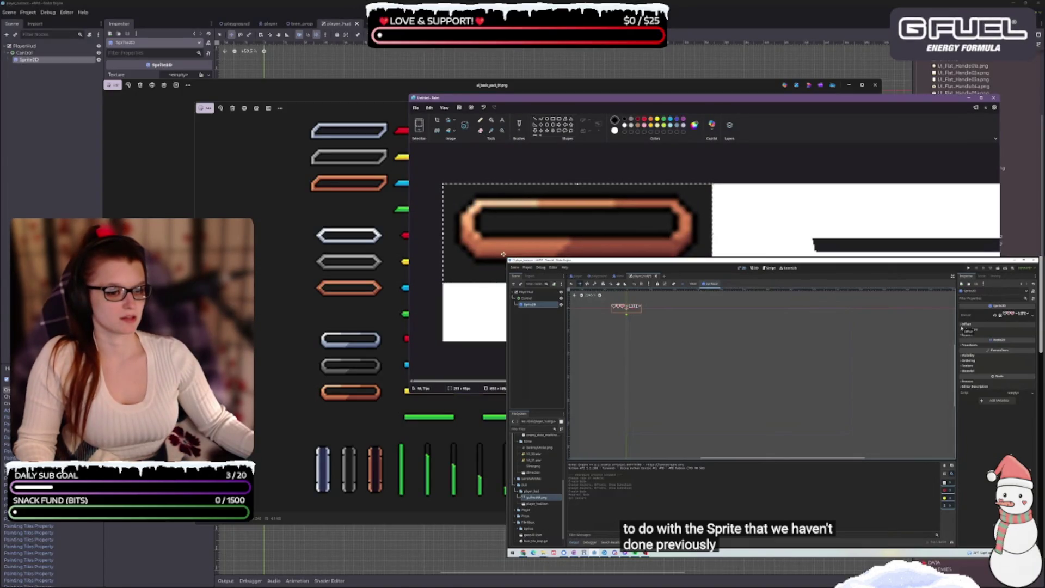
pyautogui.moveTo(577, 229)
pyautogui.mouseDown()
pyautogui.moveTo(631, 354)
pyautogui.moveTo(580, 323)
pyautogui.moveTo(798, 245)
pyautogui.moveTo(879, 257)
pyautogui.moveTo(859, 258)
pyautogui.mouseUp()
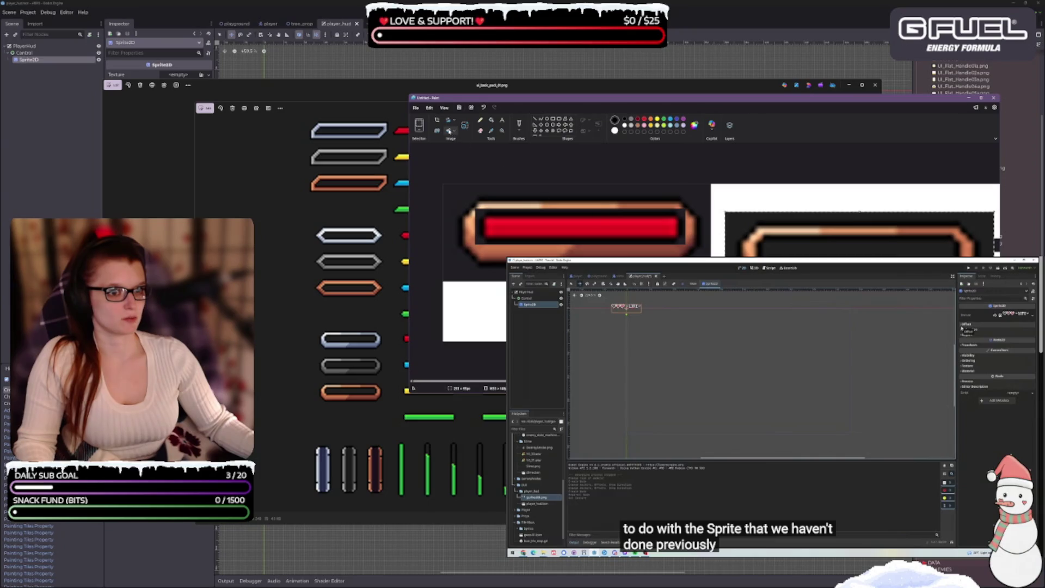
# Step: Erase the dark interior of the new orange frame
pyautogui.click(480, 131)
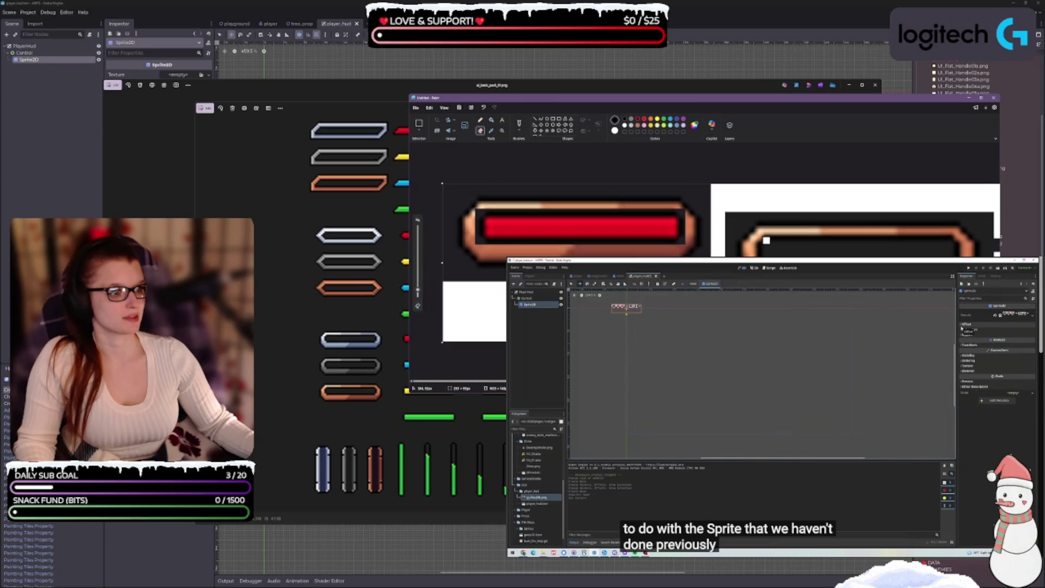
pyautogui.moveTo(767, 239); pyautogui.dragTo(823, 248)
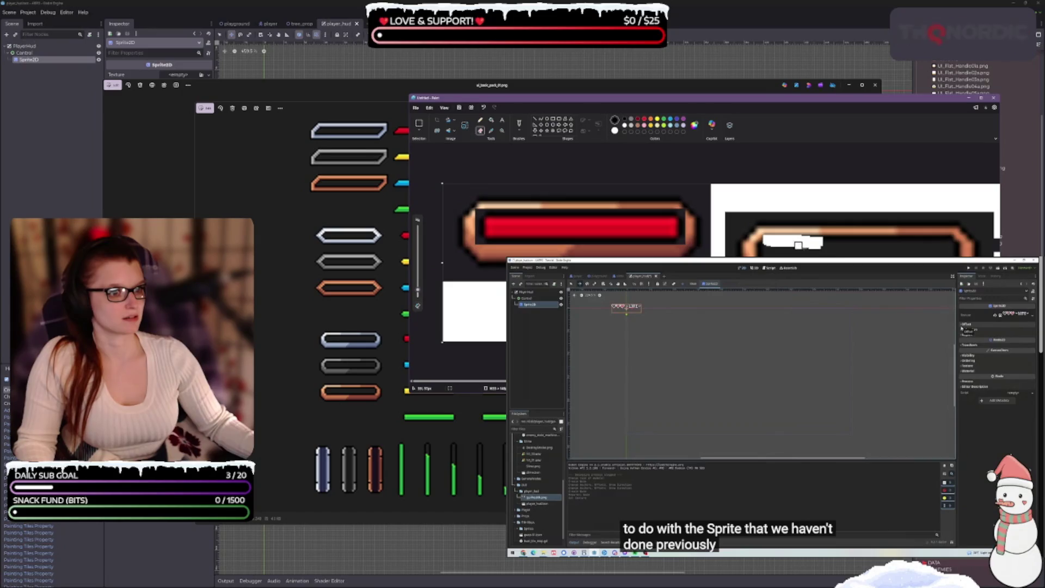
pyautogui.hotkey('ctrl', 'z')
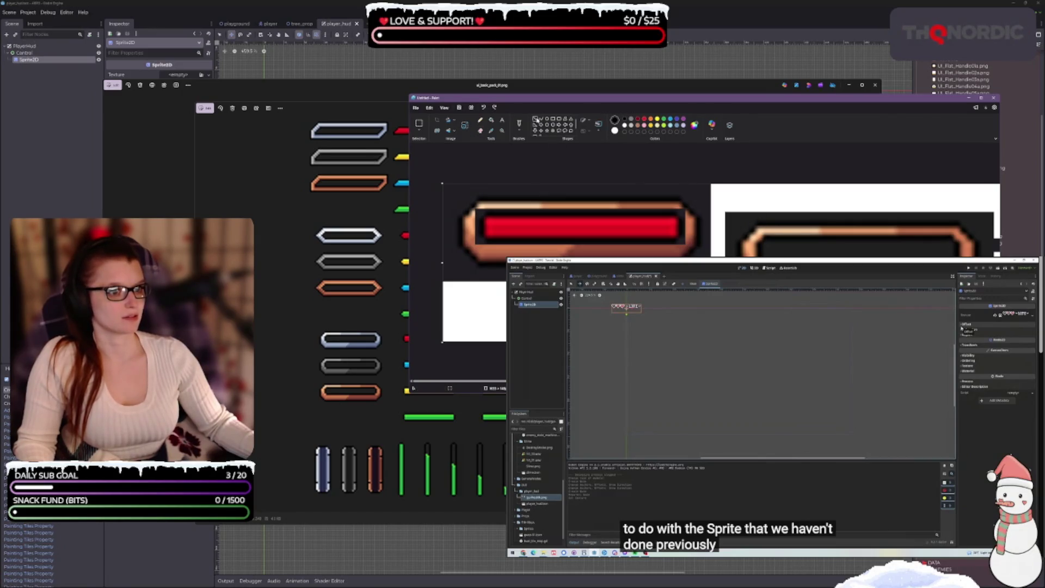
pyautogui.moveTo(768, 239); pyautogui.dragTo(860, 245)
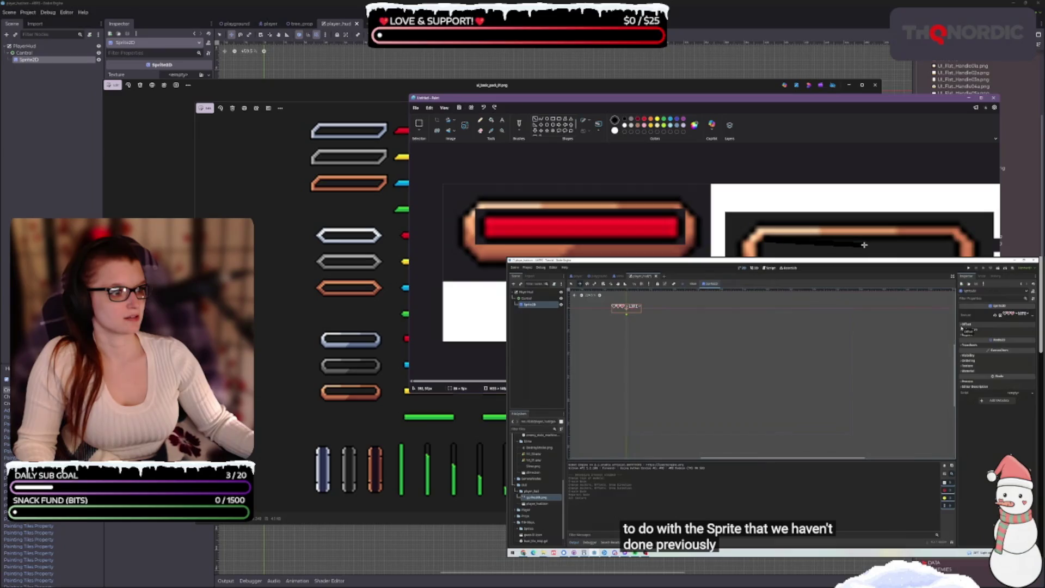
pyautogui.hotkey('ctrl', 'z')
pyautogui.click(480, 131)
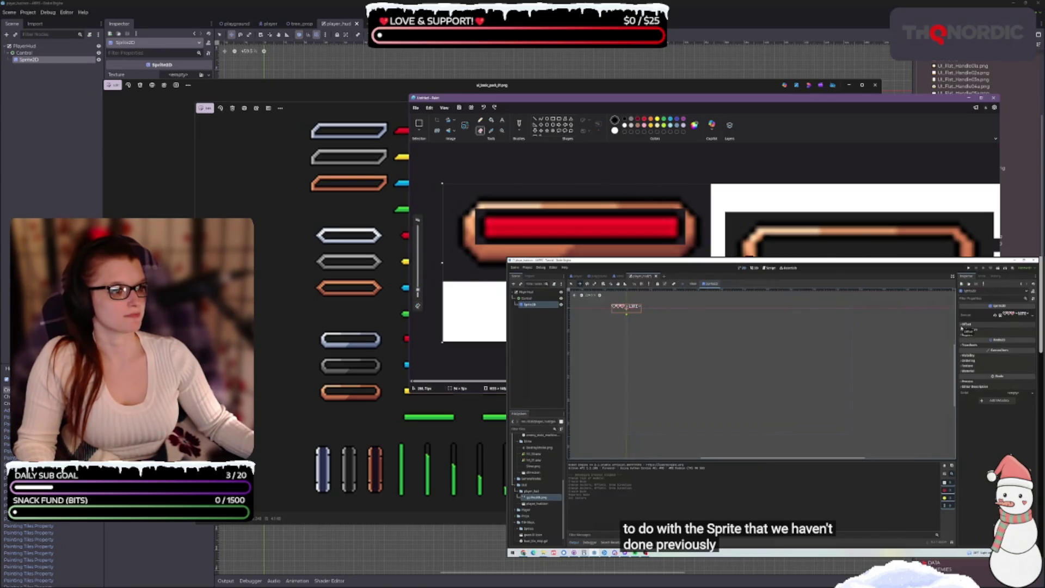
pyautogui.moveTo(767, 239); pyautogui.dragTo(946, 242)
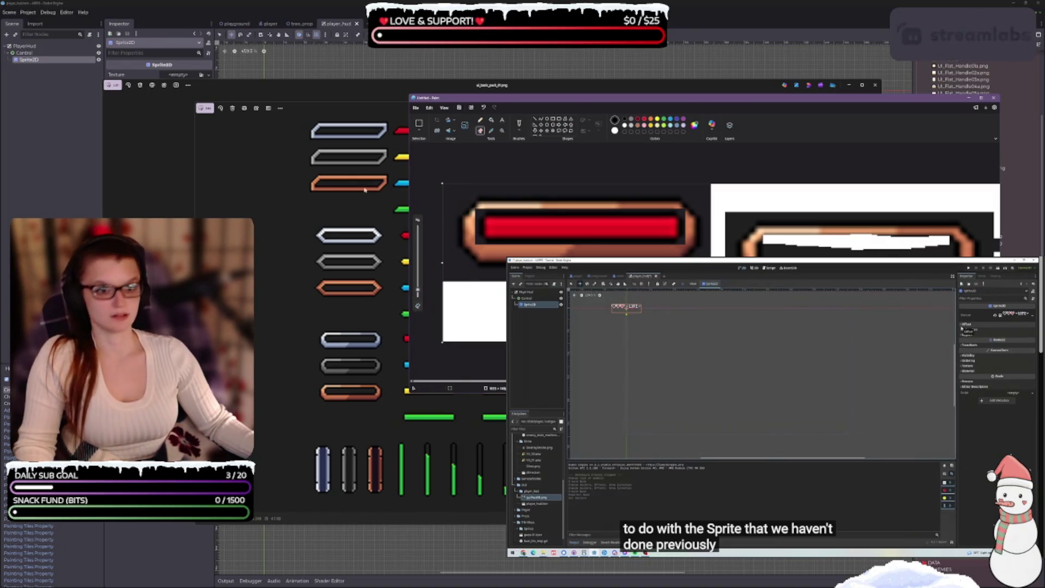
# Step: Undo a misplaced frame move, deselect, and erase the white bar in the right image
pyautogui.click(419, 125)
pyautogui.moveTo(737, 218); pyautogui.dragTo(984, 267)
pyautogui.moveTo(869, 264)
pyautogui.mouseDown()
pyautogui.moveTo(572, 243)
pyautogui.moveTo(589, 240)
pyautogui.mouseUp()
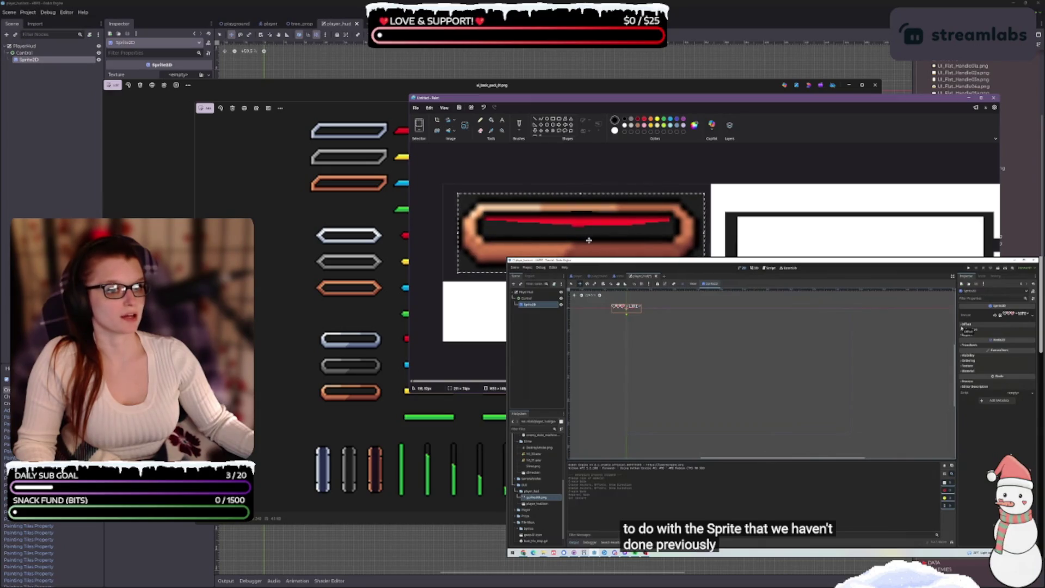
pyautogui.hotkey('ctrl', 'z')
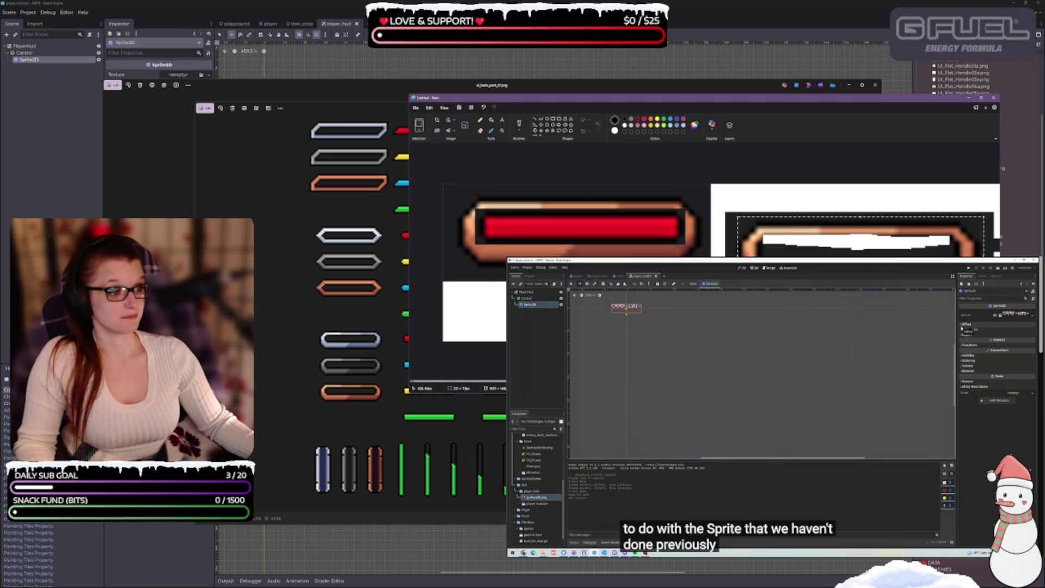
pyautogui.press('Escape')
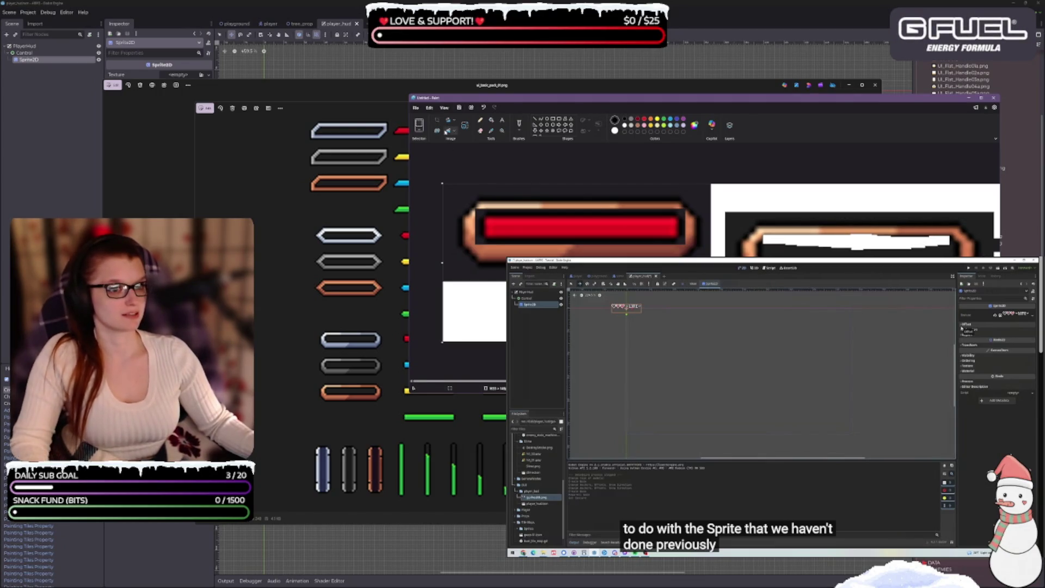
pyautogui.click(480, 131)
pyautogui.moveTo(864, 240)
pyautogui.mouseDown()
pyautogui.moveTo(950, 247)
pyautogui.moveTo(767, 251)
pyautogui.moveTo(825, 255)
pyautogui.moveTo(784, 242)
pyautogui.moveTo(816, 247)
pyautogui.mouseUp()
# Step: Select the copper frame and line it up neatly over the red fill bar
pyautogui.click(419, 124)
pyautogui.moveTo(732, 217)
pyautogui.mouseDown()
pyautogui.moveTo(783, 256)
pyautogui.moveTo(985, 258)
pyautogui.mouseUp()
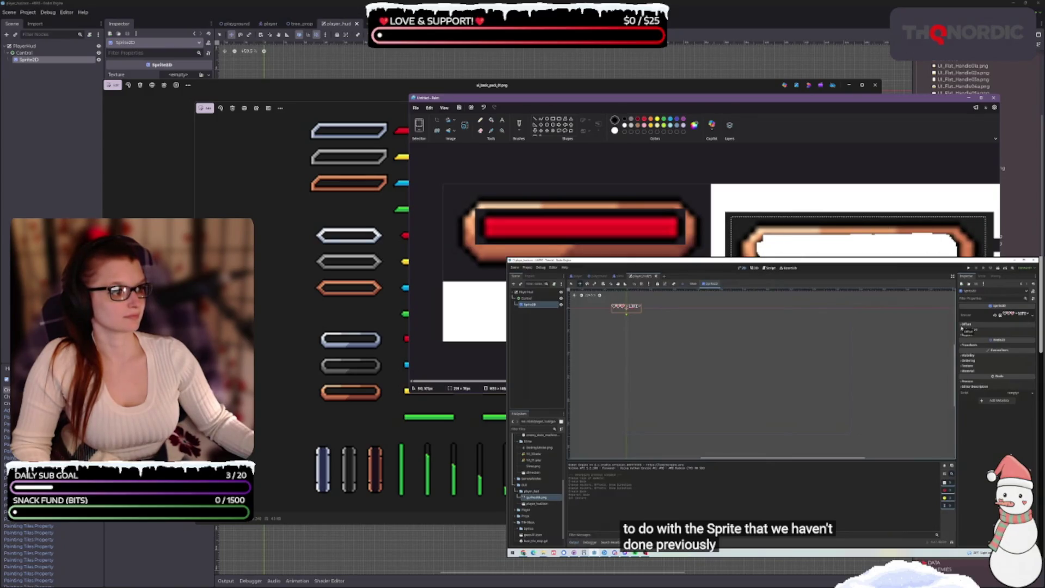
pyautogui.moveTo(859, 234)
pyautogui.mouseDown()
pyautogui.moveTo(580, 231)
pyautogui.moveTo(578, 244)
pyautogui.mouseUp()
pyautogui.moveTo(590, 284); pyautogui.dragTo(590, 252)
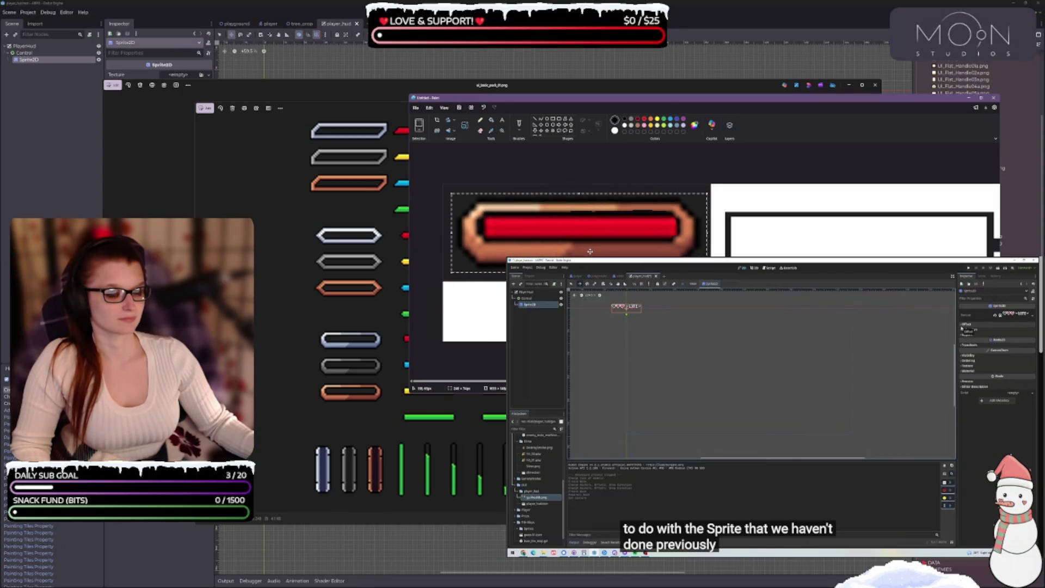
pyautogui.keyDown('ctrl'); pyautogui.scroll(-5, 590, 251); pyautogui.keyUp('ctrl')
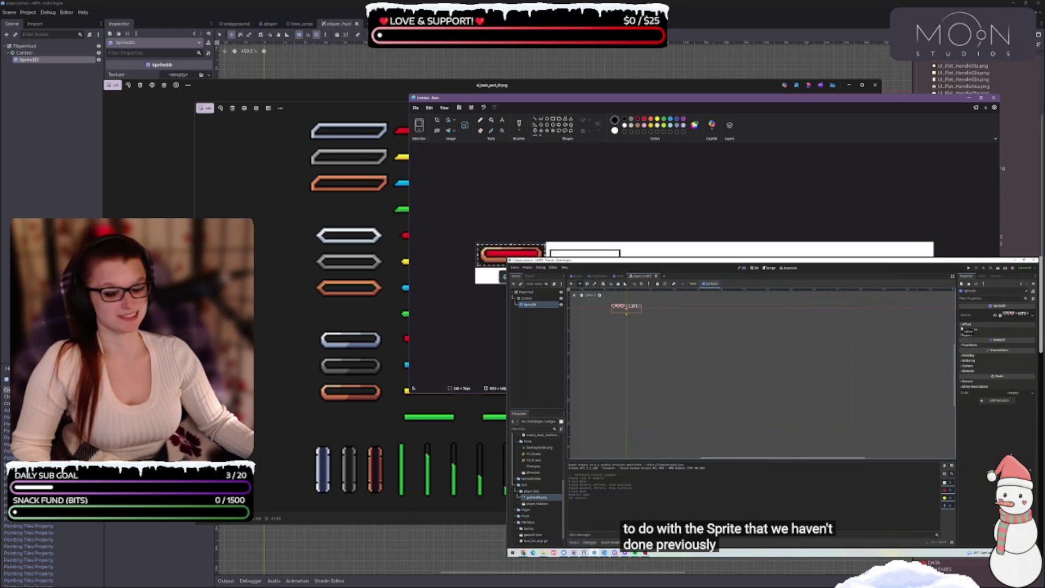
pyautogui.keyDown('ctrl'); pyautogui.scroll(3, 491, 302); pyautogui.keyUp('ctrl')
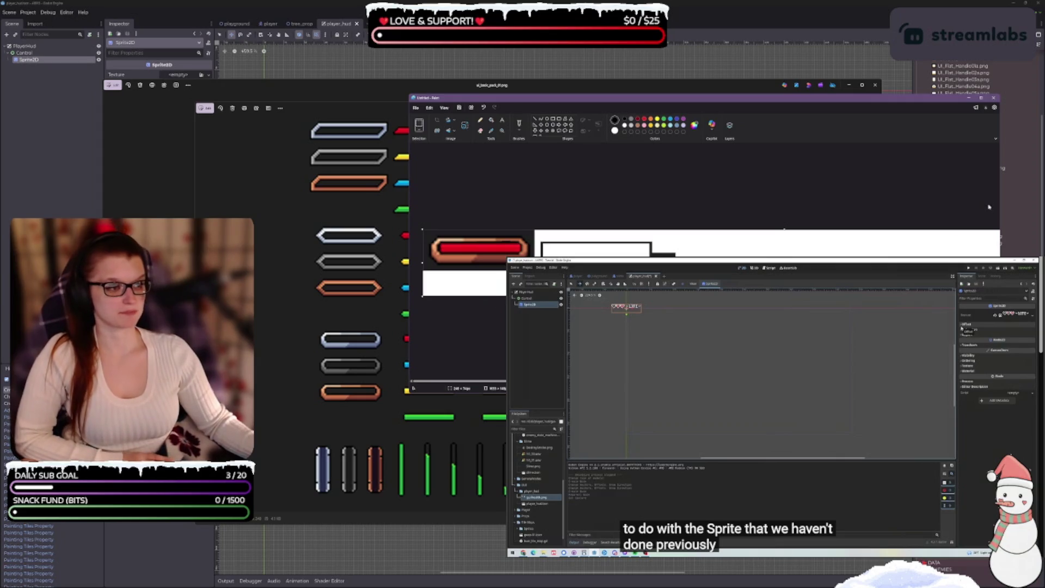
pyautogui.click(993, 97)
# Step: Close Paint and the progress-bars sheet, then start editing the basic UI pack sheet
pyautogui.click(707, 251)
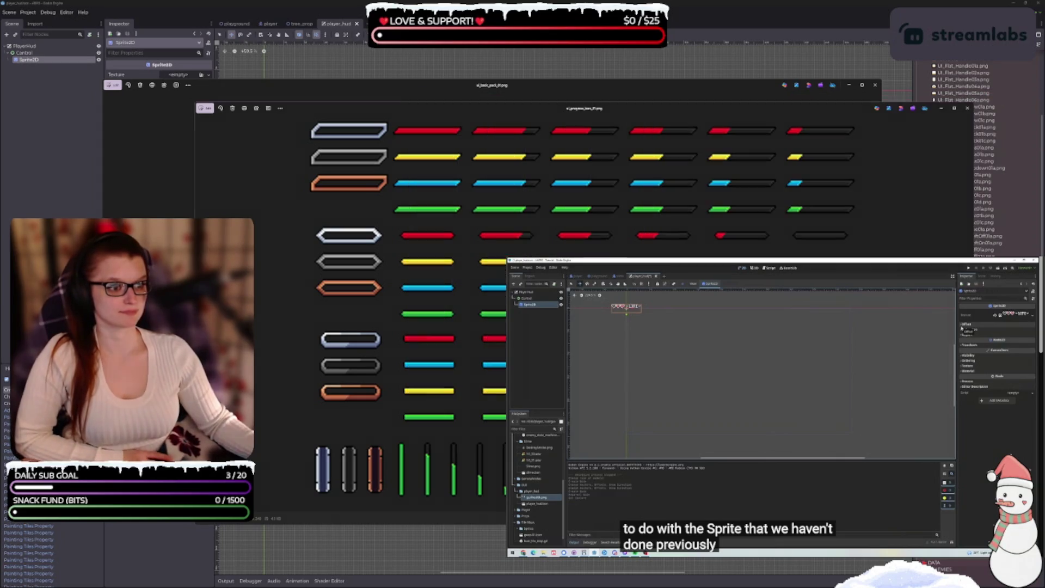
pyautogui.click(968, 108)
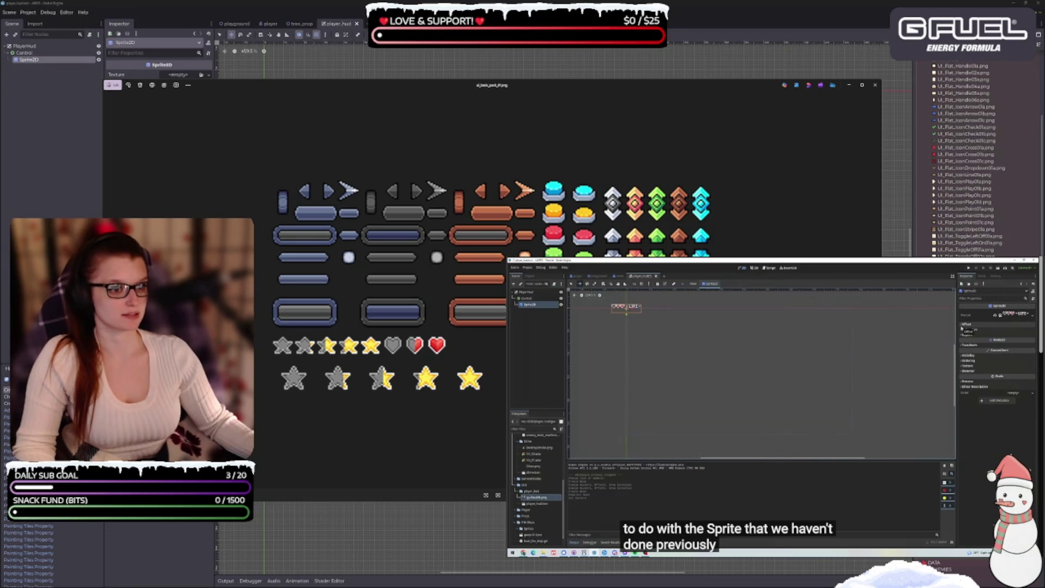
pyautogui.scroll(2, 373, 387)
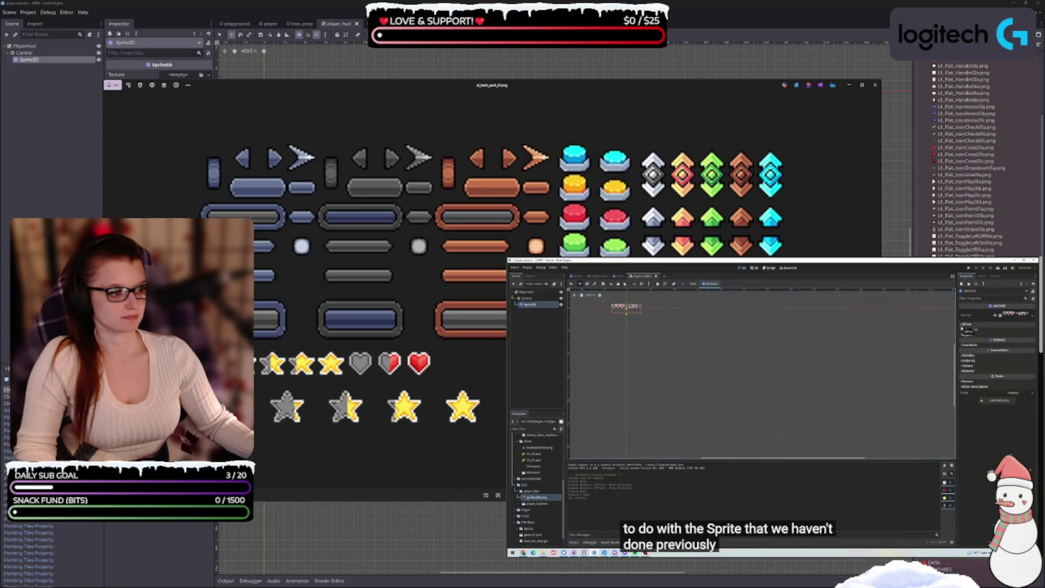
pyautogui.scroll(3, 933, 139)
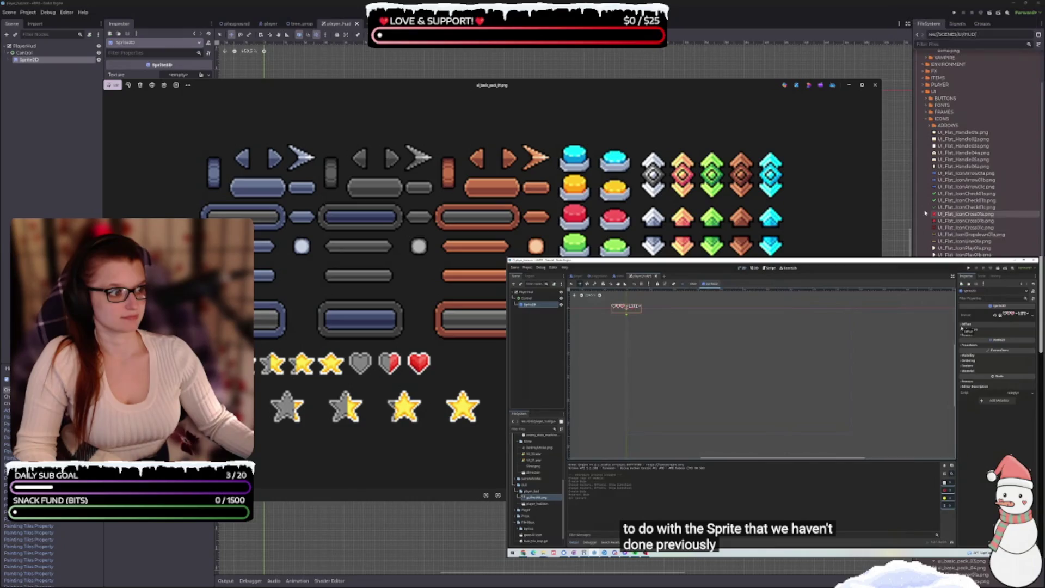
pyautogui.click(926, 118)
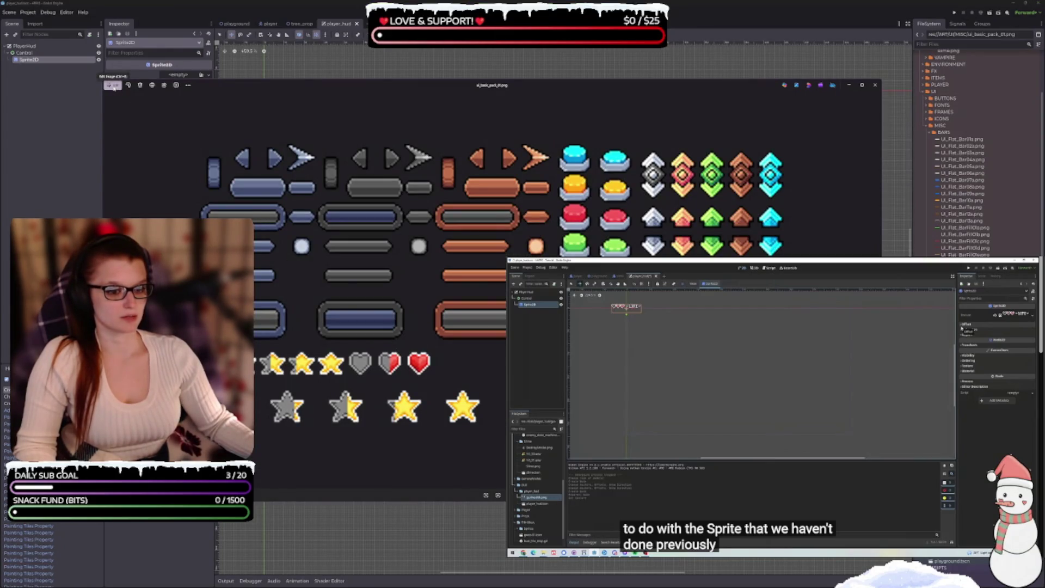
pyautogui.click(113, 86)
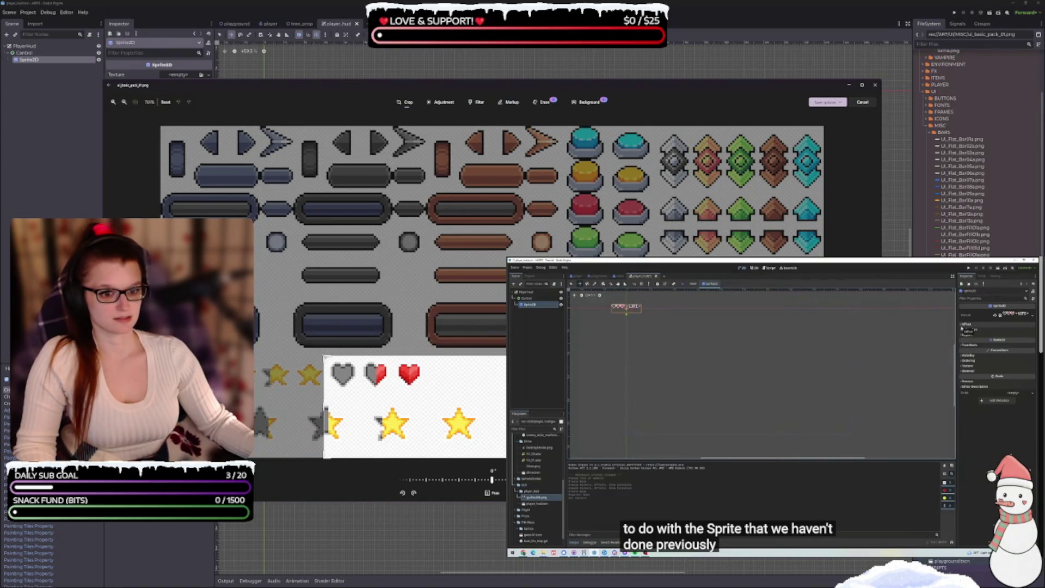
# Step: Drag the crop's top, bottom, left and right edges tightly around the three grey and red hearts
pyautogui.scroll(3, 492, 360)
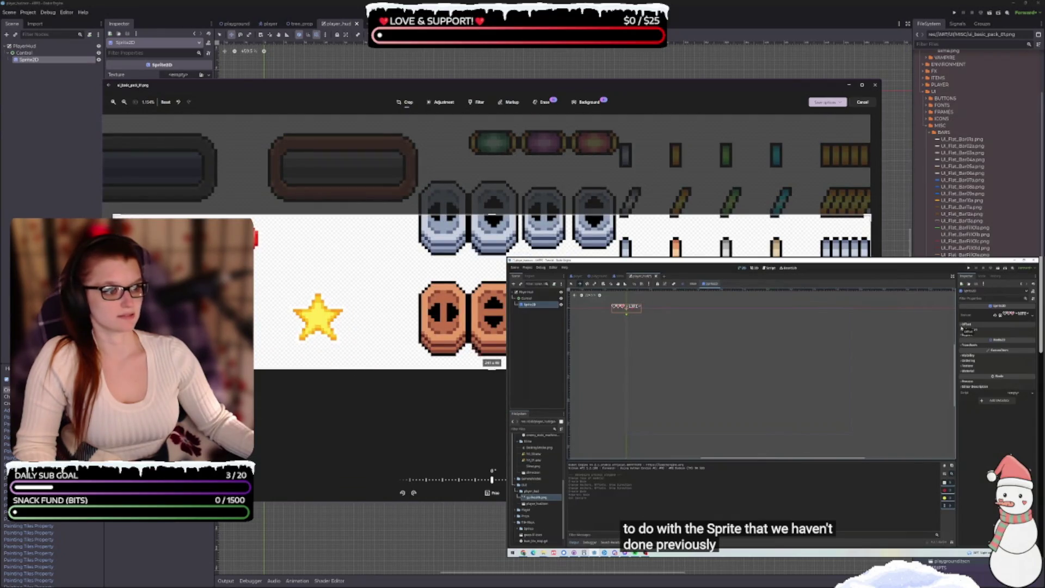
pyautogui.scroll(2, 491, 294)
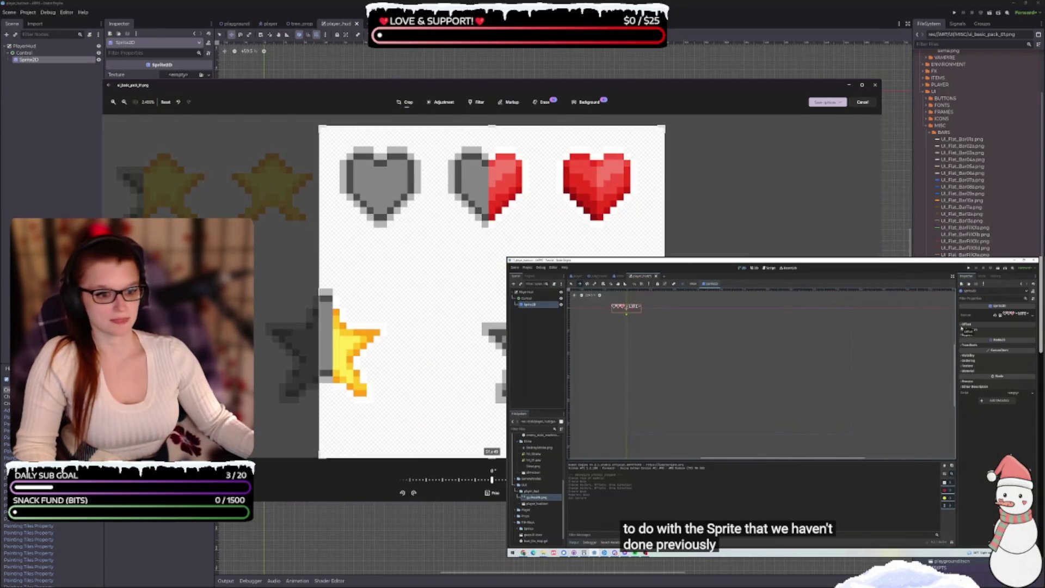
pyautogui.moveTo(494, 459); pyautogui.dragTo(484, 245)
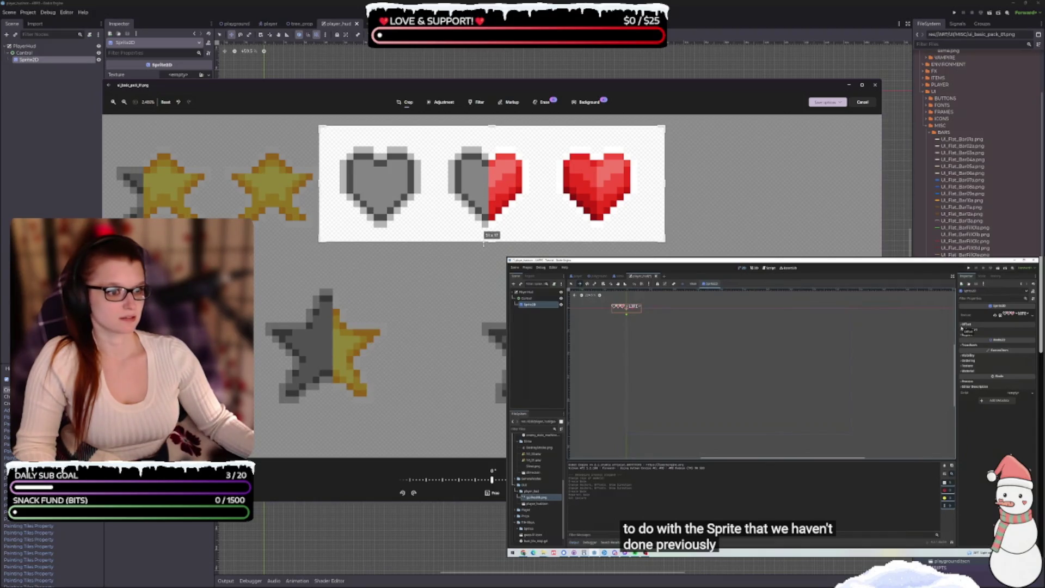
pyautogui.scroll(3, 421, 282)
pyautogui.moveTo(492, 177); pyautogui.dragTo(491, 204)
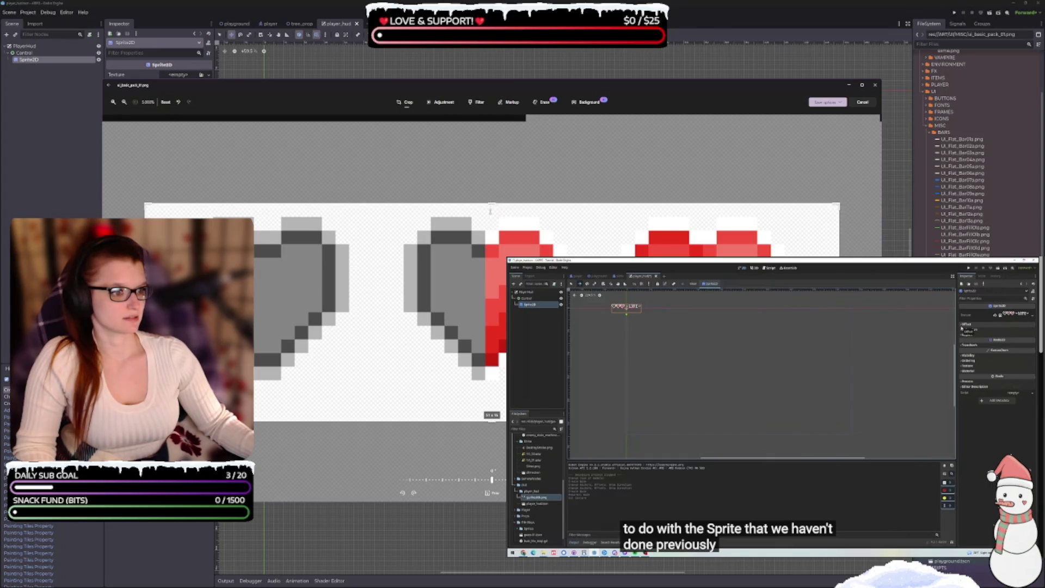
pyautogui.moveTo(490, 401); pyautogui.dragTo(490, 346)
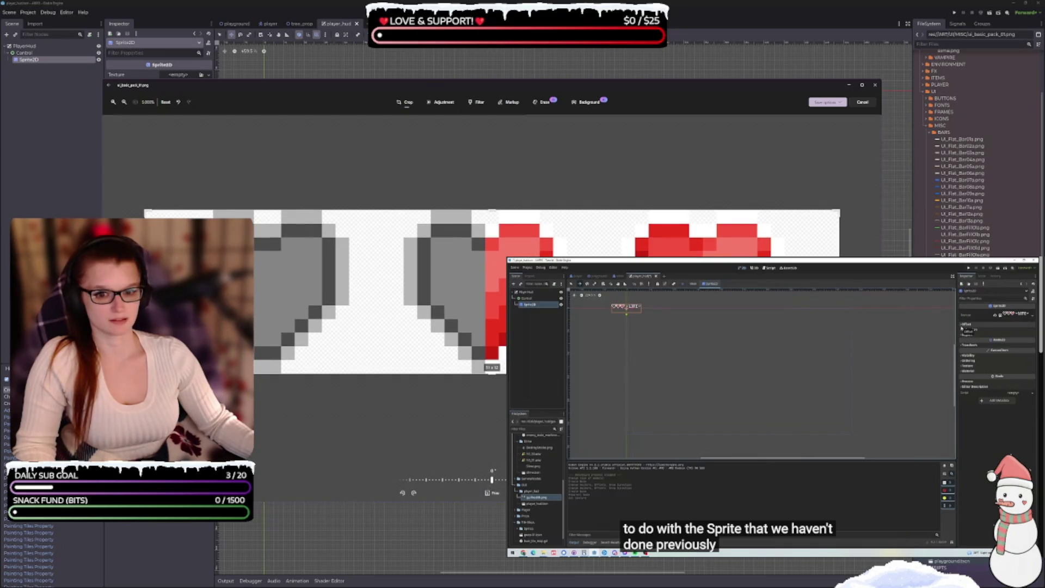
pyautogui.moveTo(144, 292); pyautogui.dragTo(185, 292)
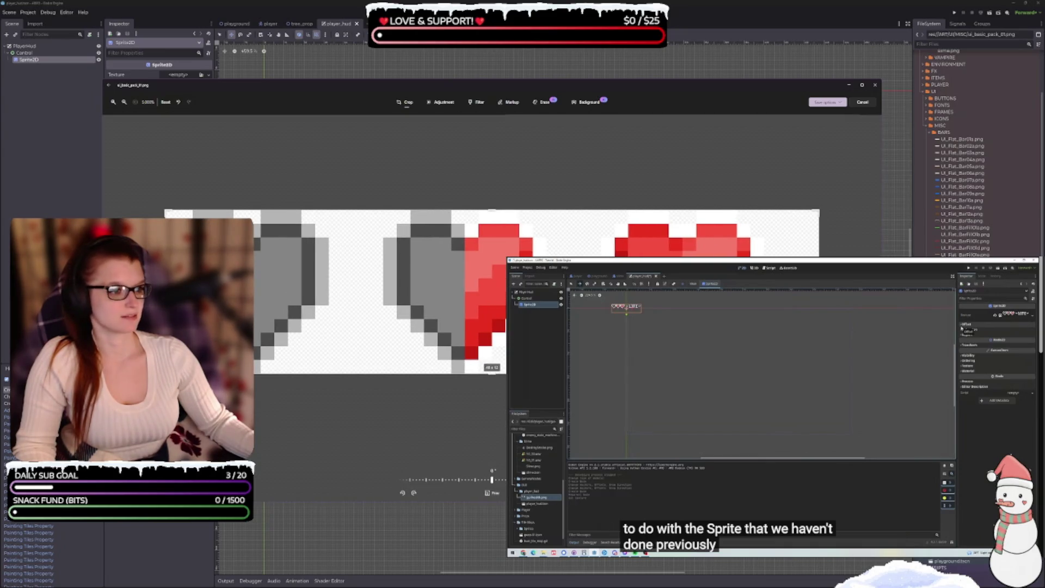
pyautogui.moveTo(820, 292); pyautogui.dragTo(765, 292)
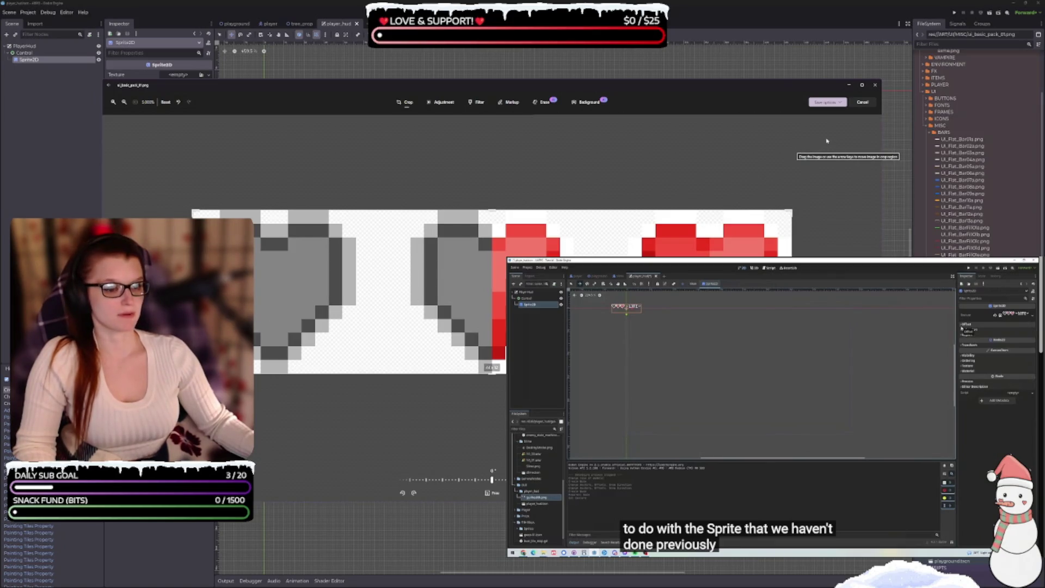
pyautogui.click(835, 107)
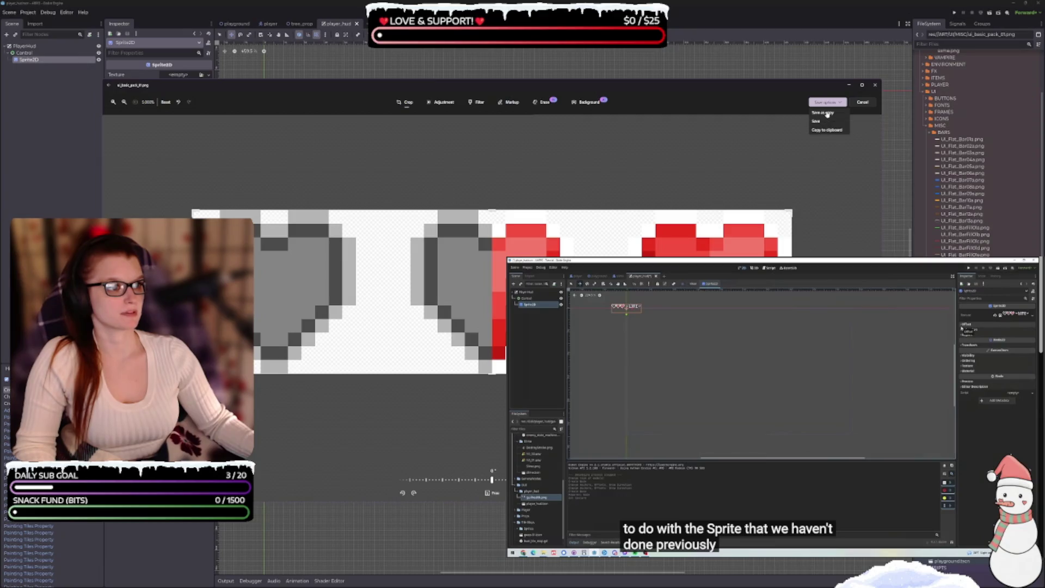
# Step: Save the hearts crop as a copy named UI_hearts.png in arpg > ART > UI > ICONS
pyautogui.click(824, 113)
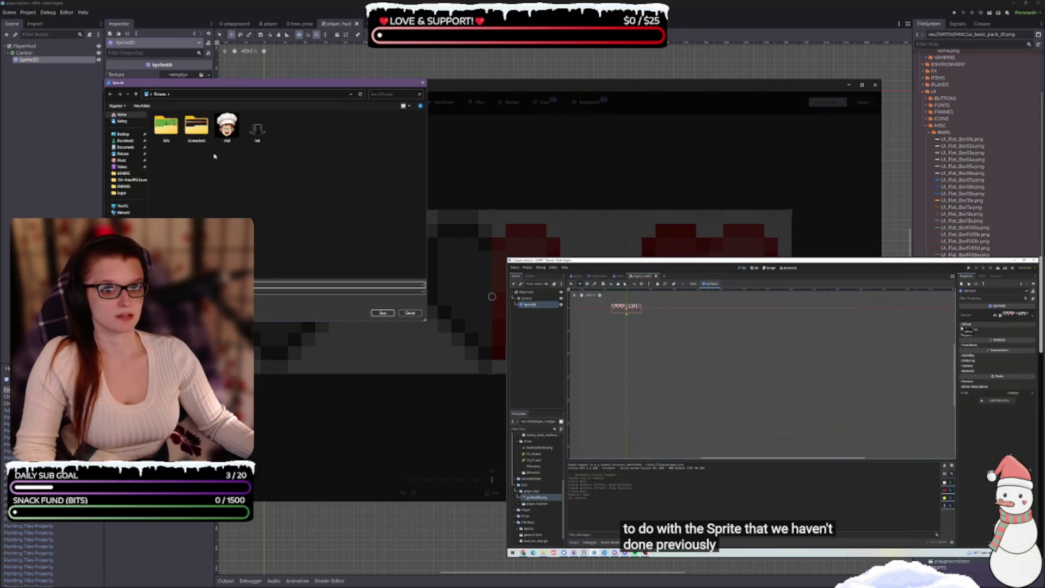
pyautogui.click(125, 186)
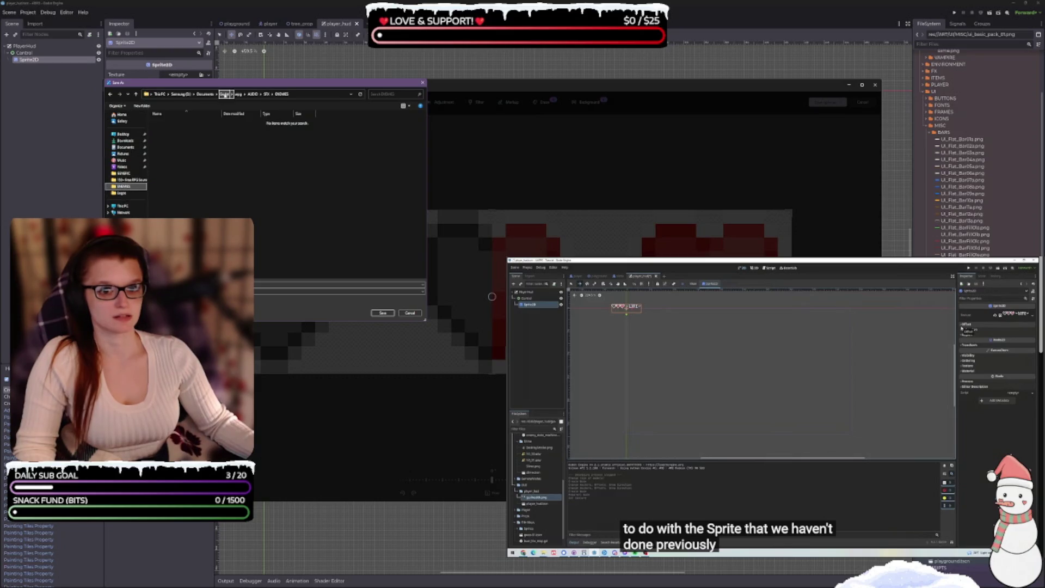
pyautogui.click(238, 94)
pyautogui.doubleClick(213, 134)
pyautogui.click(172, 157)
pyautogui.doubleClick(172, 156)
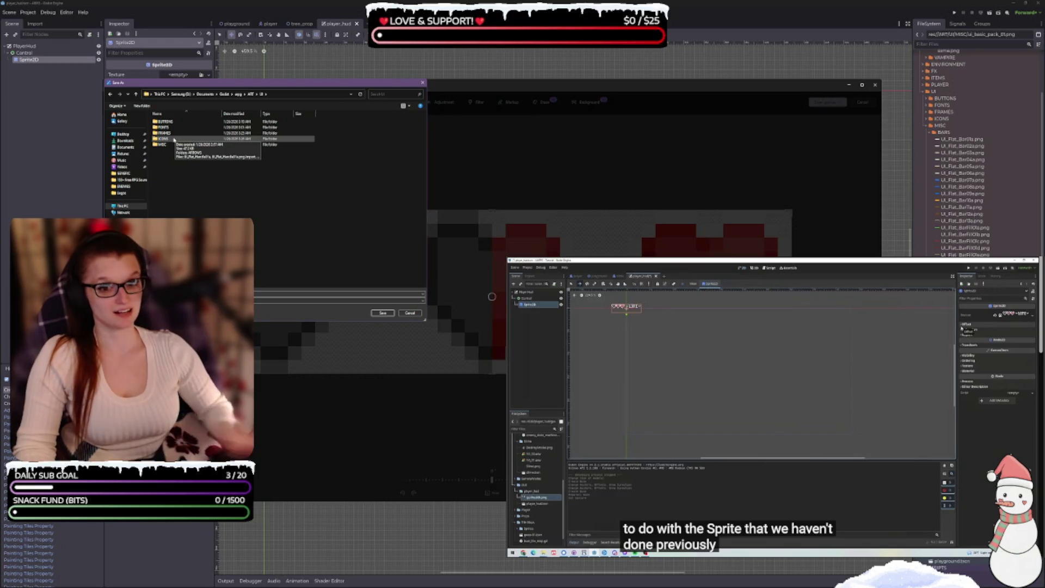
pyautogui.click(174, 140)
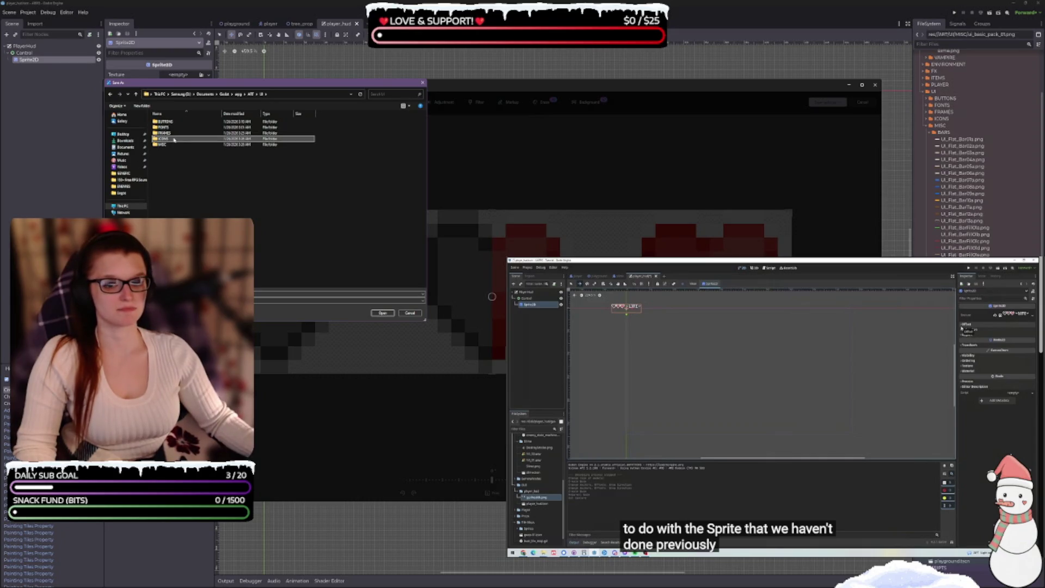
pyautogui.doubleClick(174, 140)
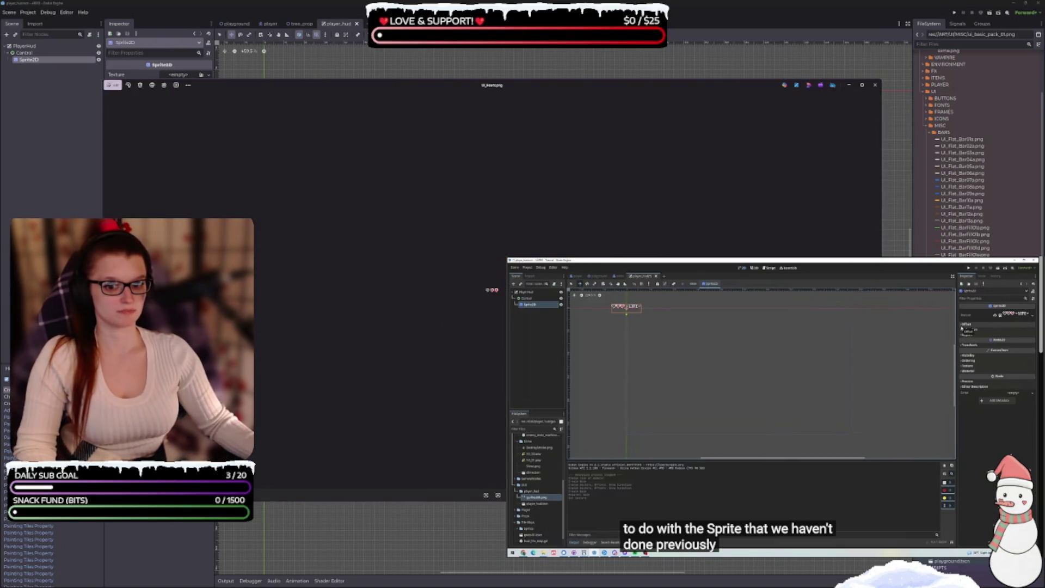
# Step: Flip to the next image and back to UI_hearts.png, then nudge its window aside
pyautogui.press('Right')
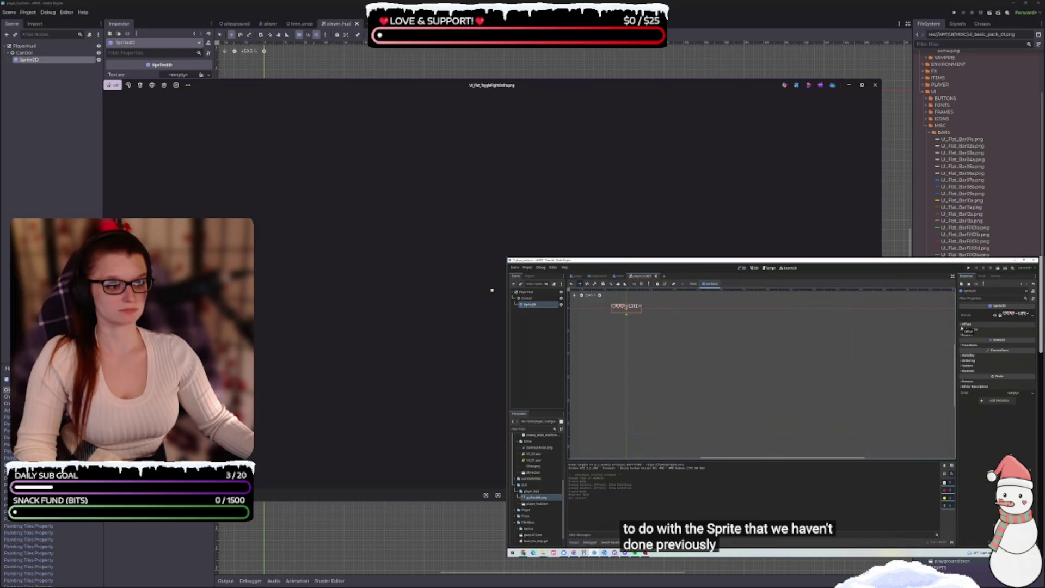
pyautogui.press('Left')
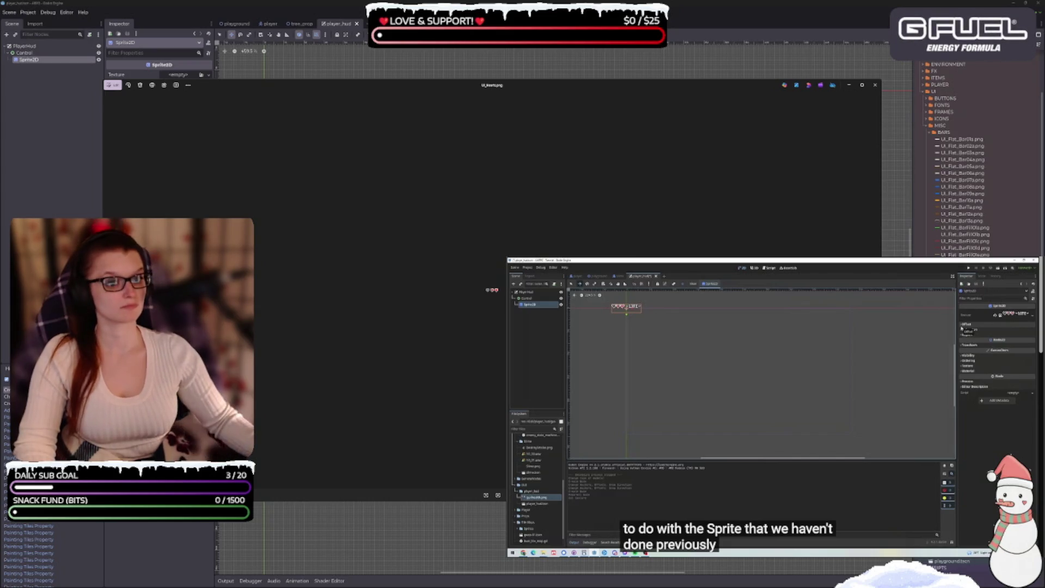
pyautogui.moveTo(271, 85)
pyautogui.mouseDown()
pyautogui.moveTo(258, 207)
pyautogui.moveTo(299, 87)
pyautogui.mouseUp()
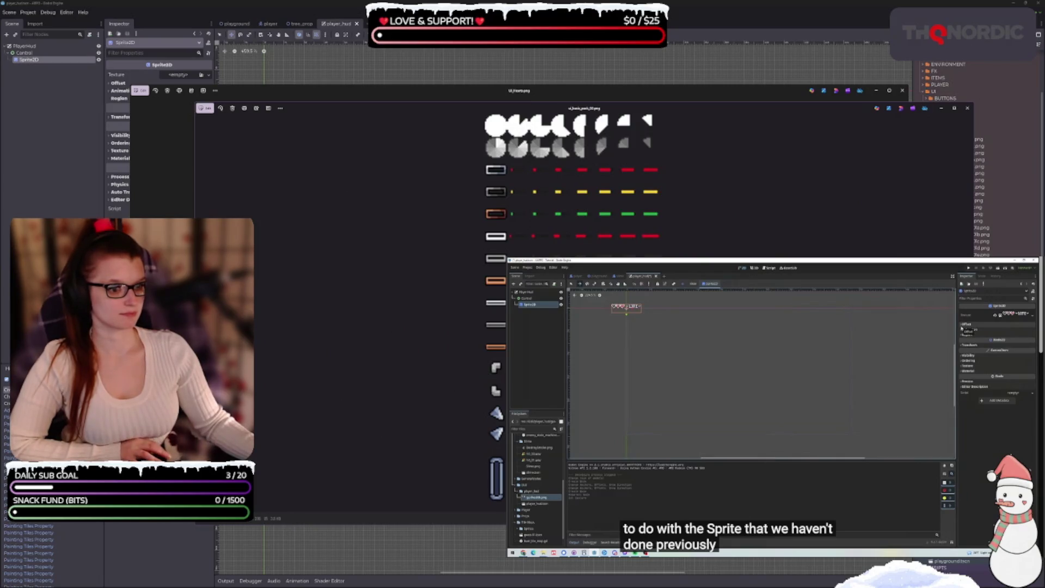
# Step: Step through the next three UI sprite sheet images in Photos
pyautogui.scroll(2, 452, 341)
pyautogui.scroll(-3, 577, 305)
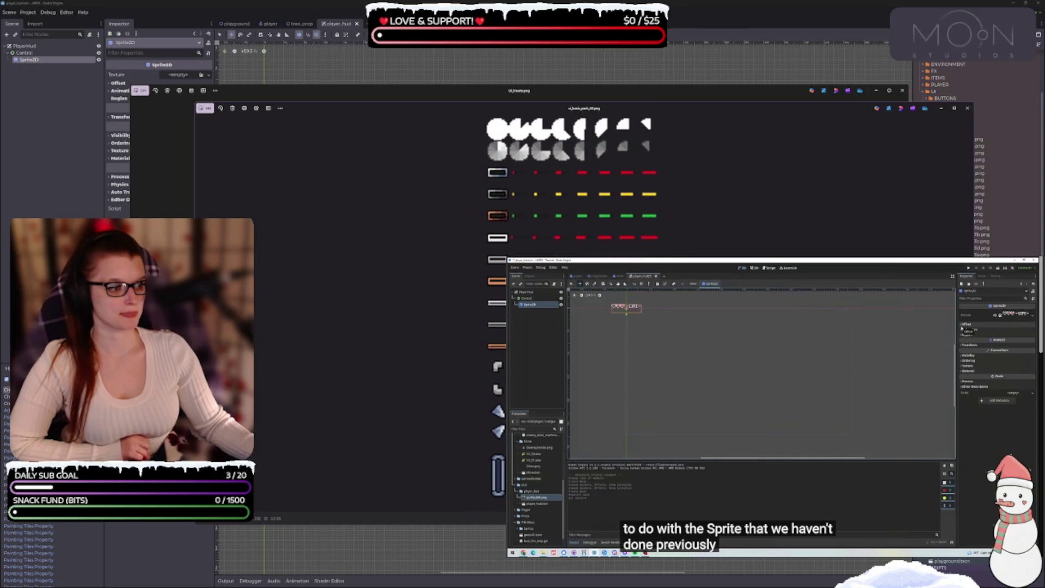
pyautogui.press('Right')
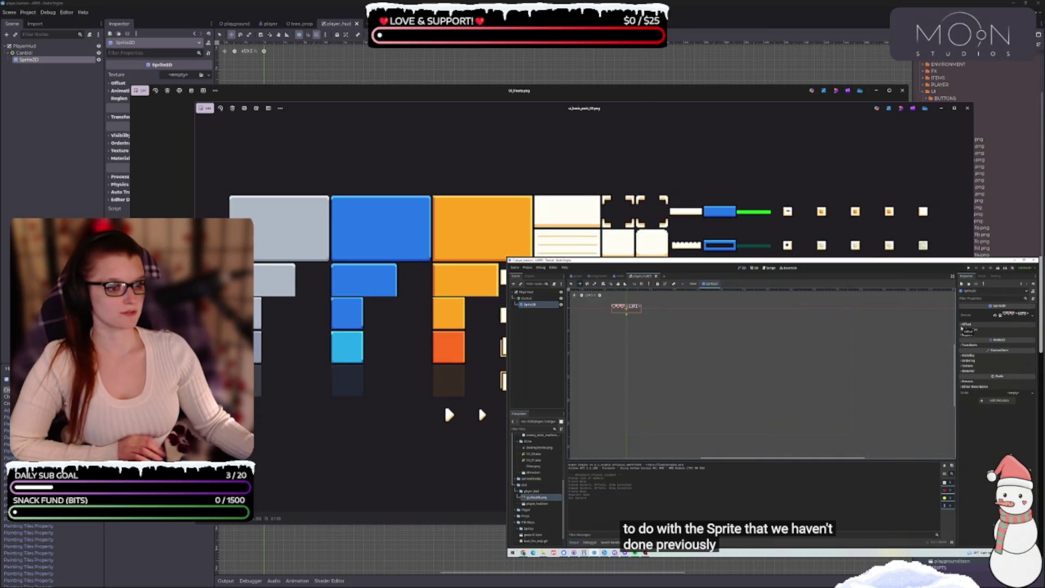
pyautogui.press('Right')
pyautogui.press('Right')
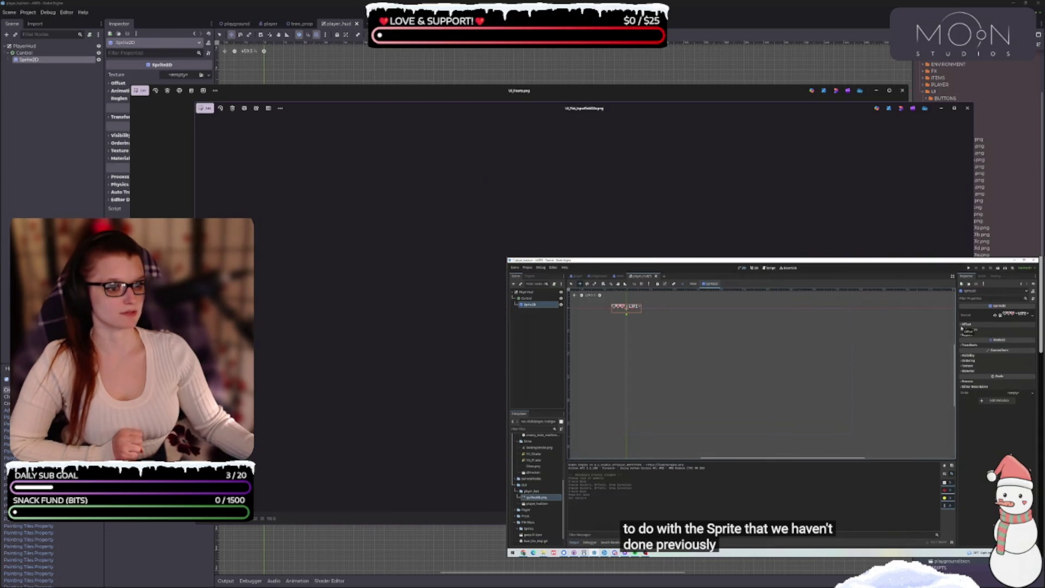
pyautogui.press('Right')
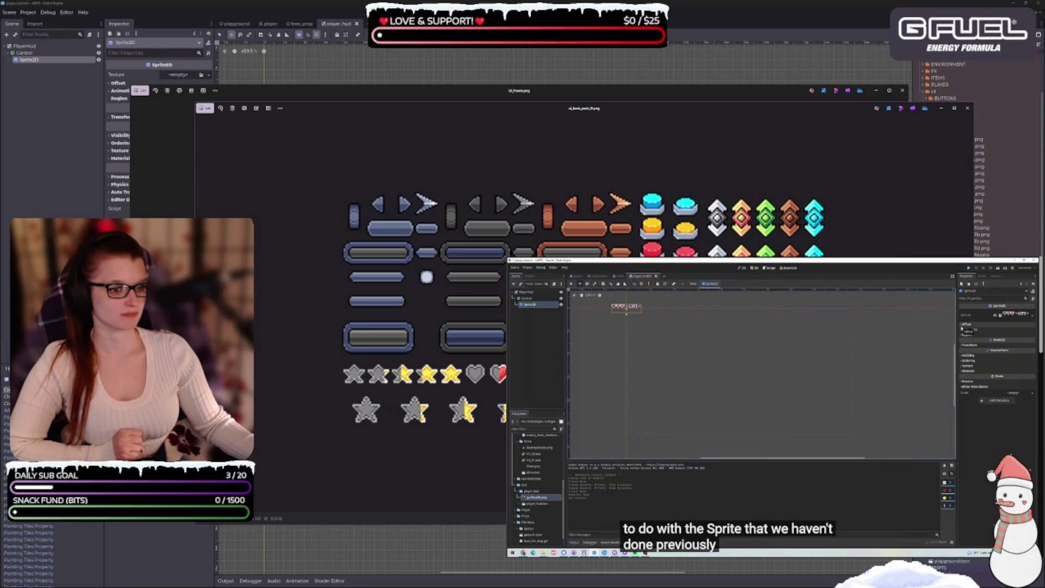
pyautogui.scroll(1, 584, 313)
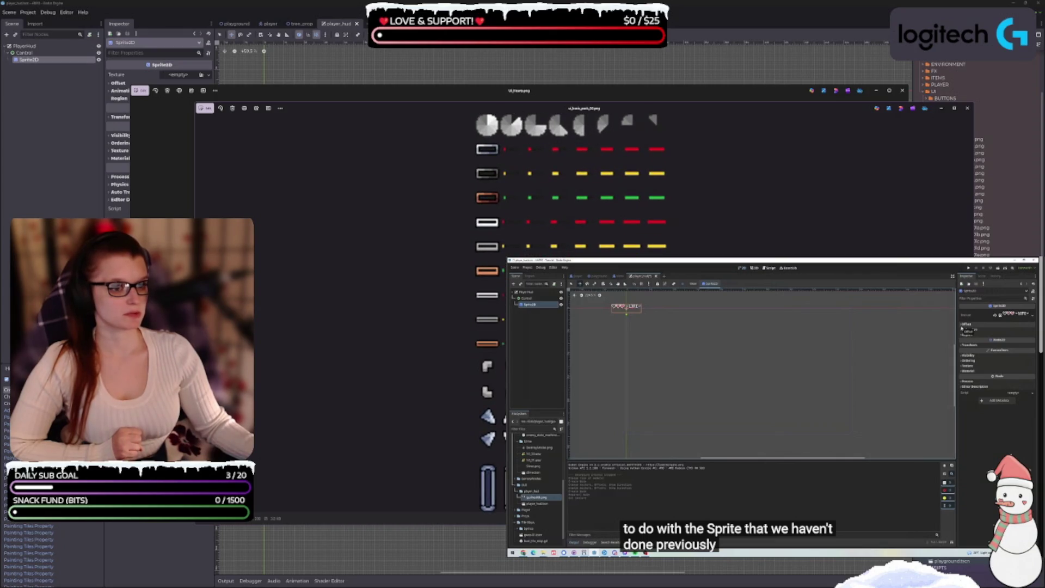
pyautogui.scroll(2, 580, 343)
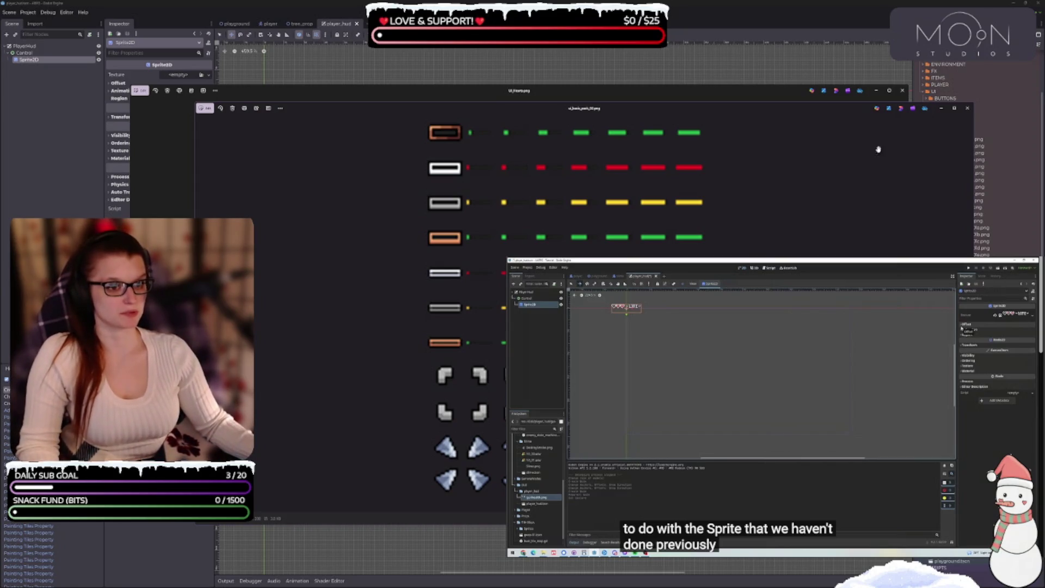
# Step: Close both Photos windows, collapse MISC and expand ICONS in the FileSystem dock
pyautogui.click(967, 111)
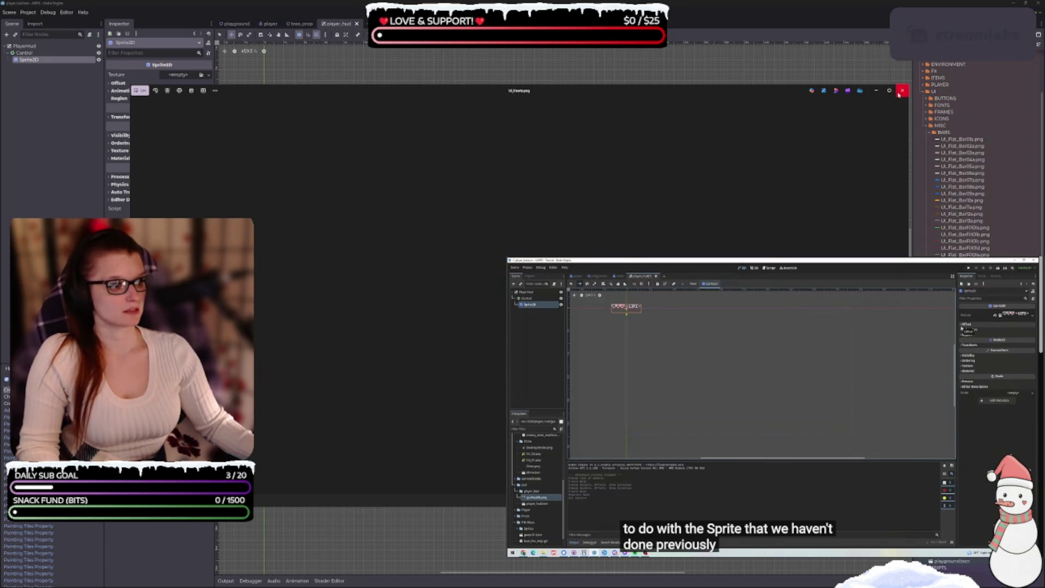
pyautogui.click(900, 92)
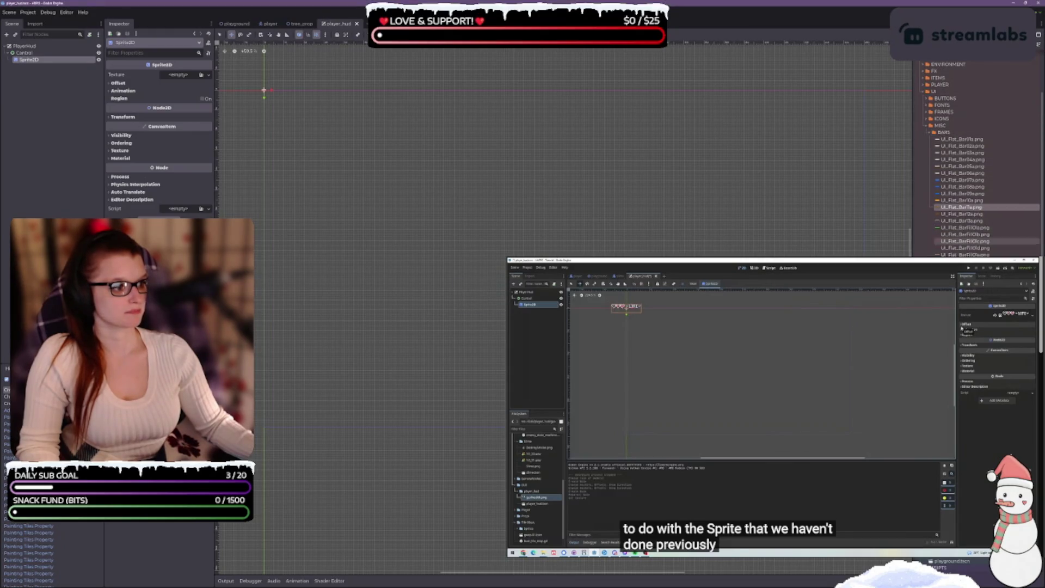
pyautogui.click(926, 125)
pyautogui.click(926, 118)
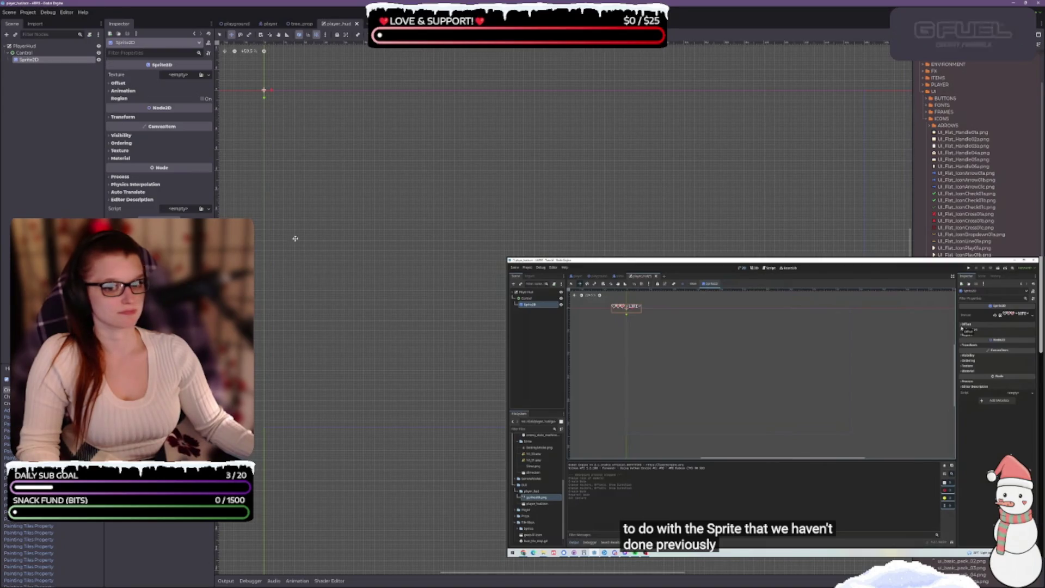
# Step: Assign UI_Hearts.png as the Sprite2D's texture and save the player_hud scene with Ctrl+S
pyautogui.scroll(-3, 264, 116)
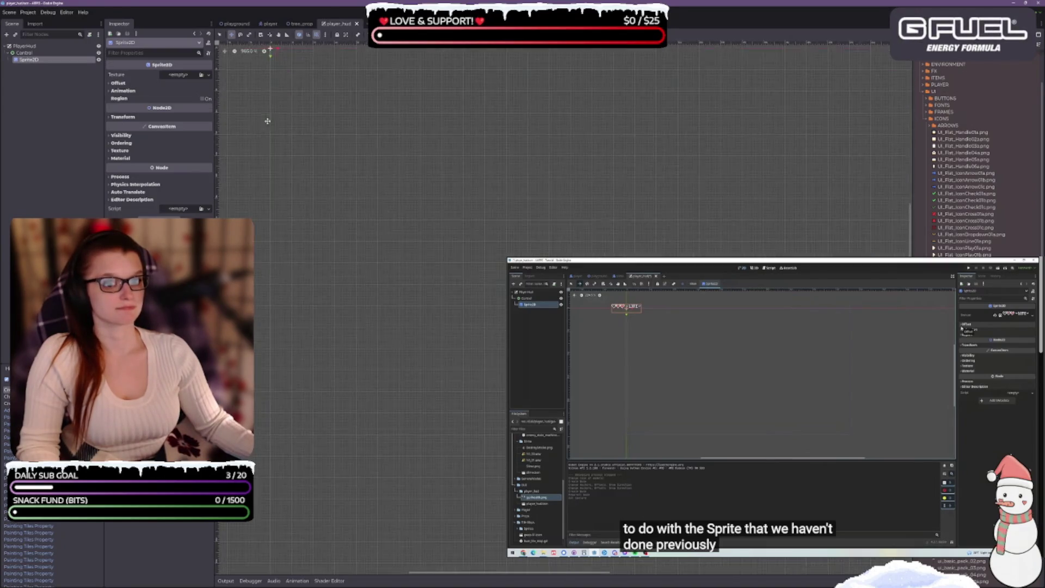
pyautogui.scroll(-1, 365, 231)
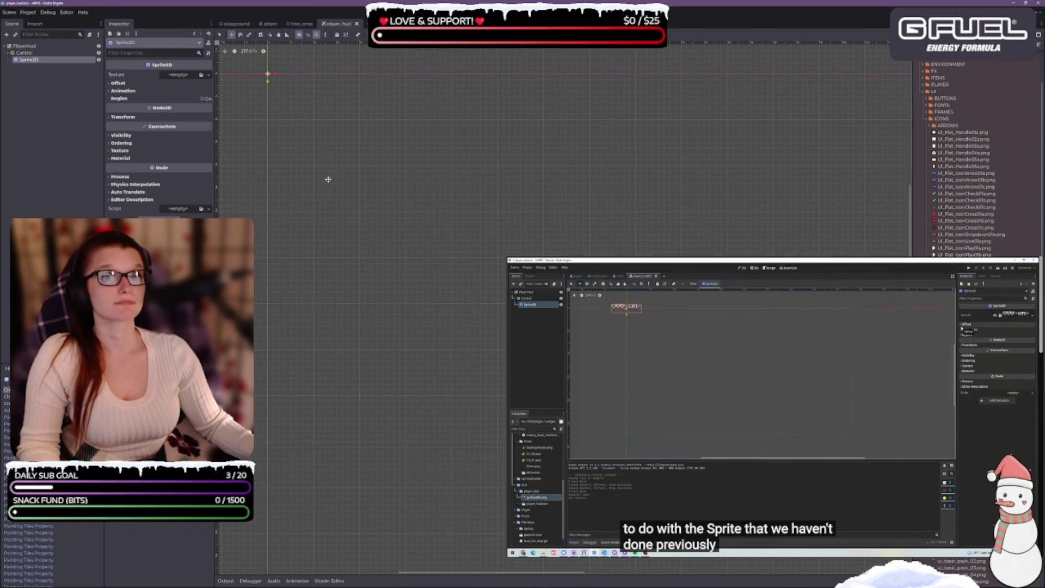
pyautogui.moveTo(729, 381)
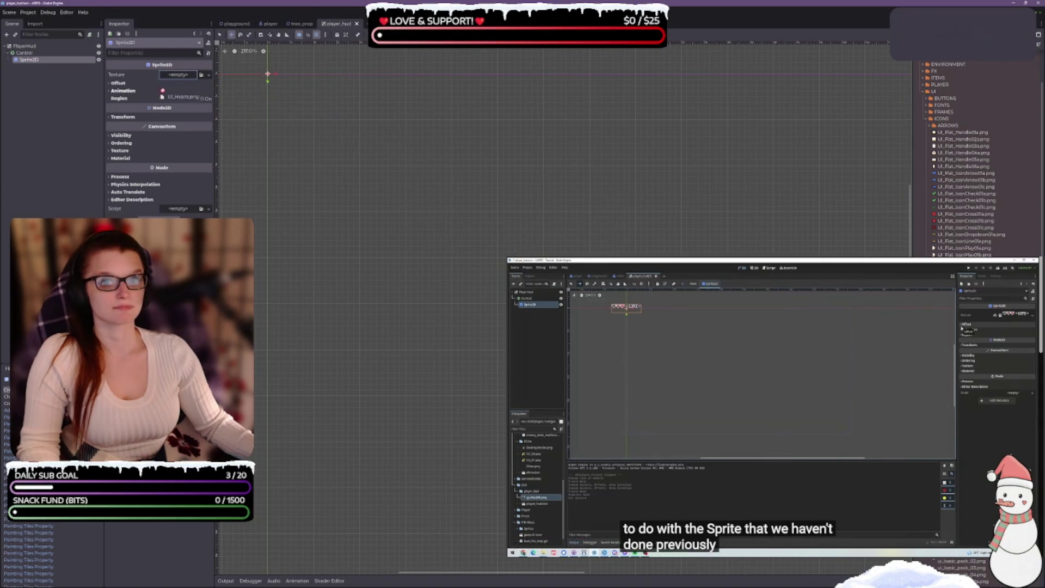
pyautogui.moveTo(969, 245); pyautogui.dragTo(180, 77)
pyautogui.scroll(-3, 414, 174)
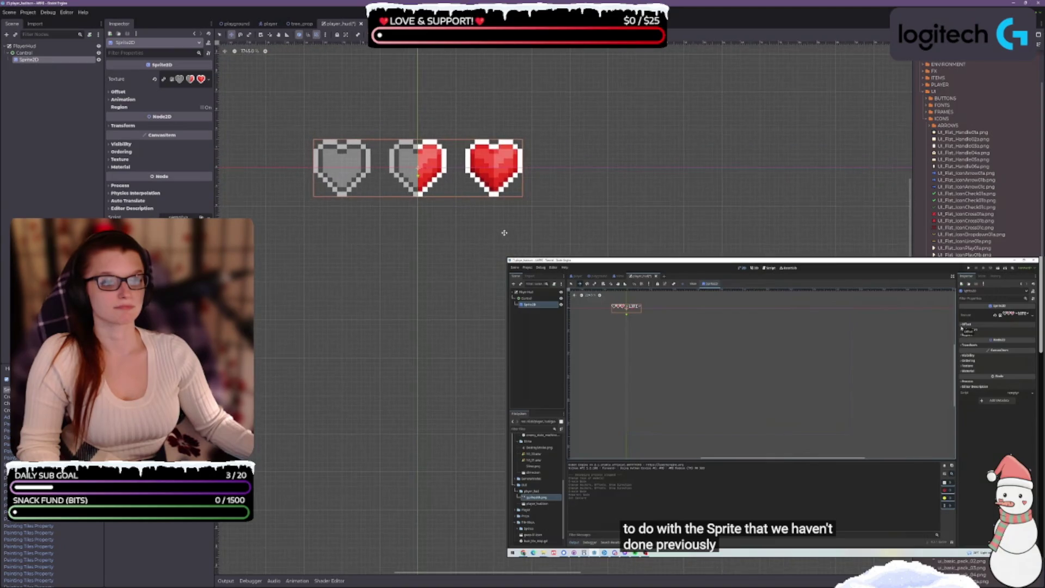
pyautogui.hotkey('ctrl', 's')
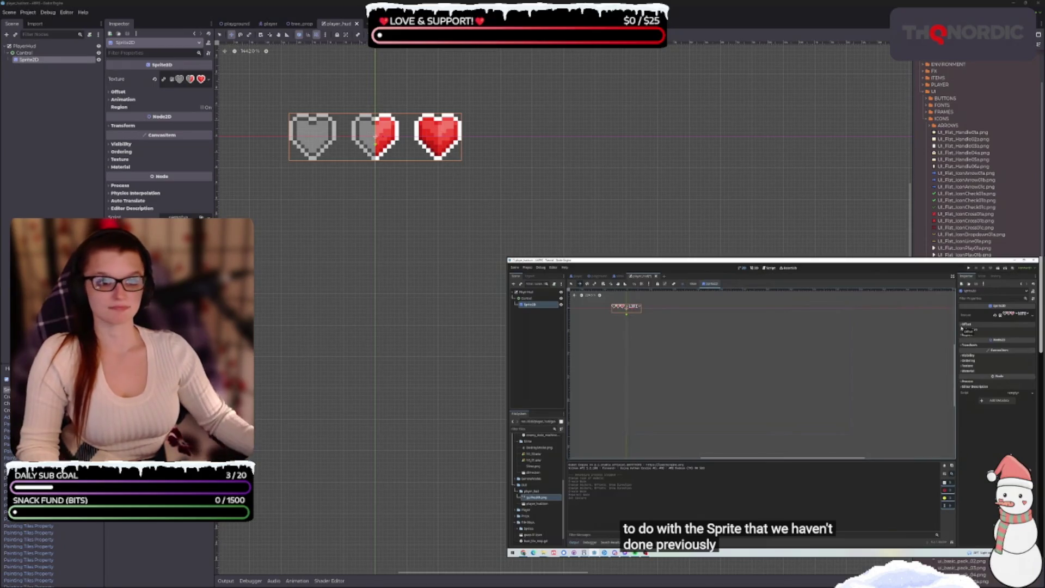
# Step: Hide the hearts Sprite2D from the canvas and expand the LIFE label's Outline settings
pyautogui.click(756, 377)
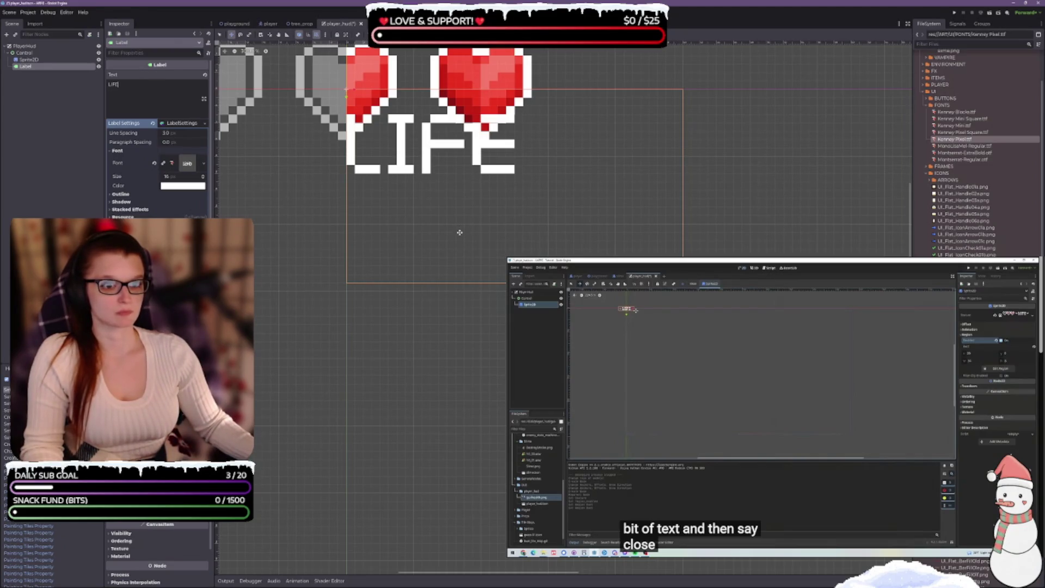
pyautogui.click(99, 59)
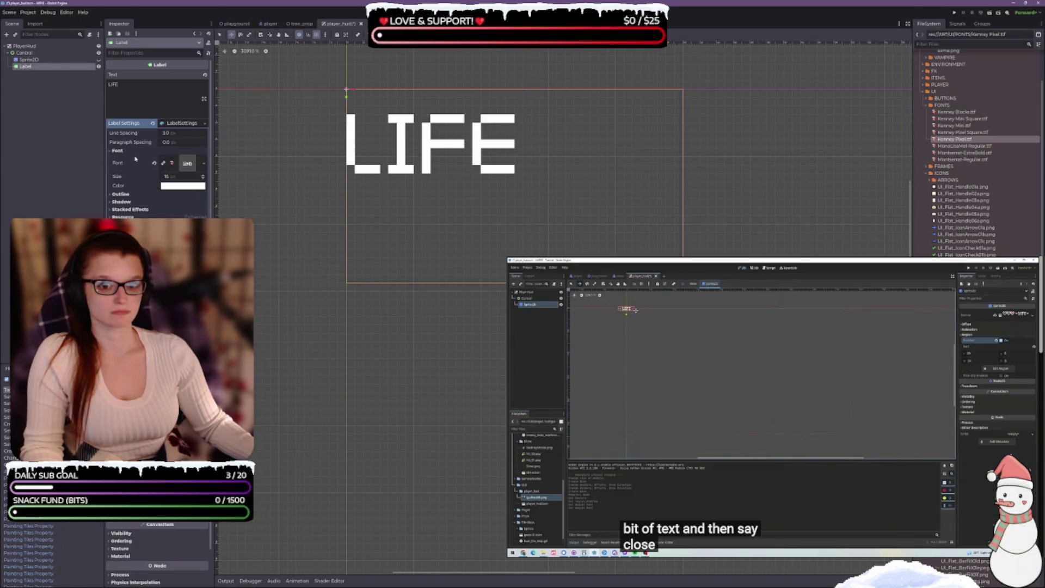
pyautogui.click(111, 195)
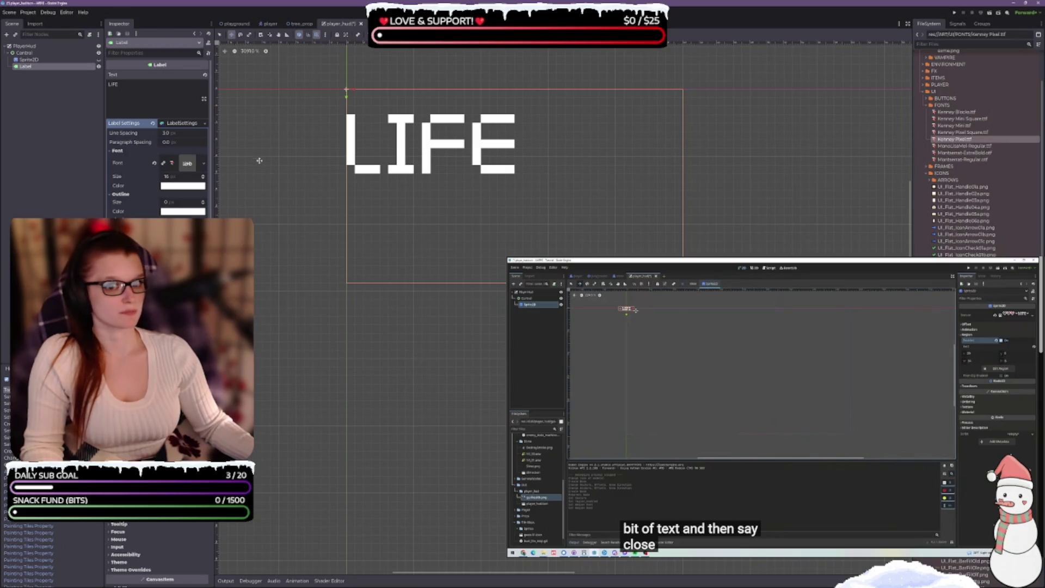
pyautogui.click(204, 162)
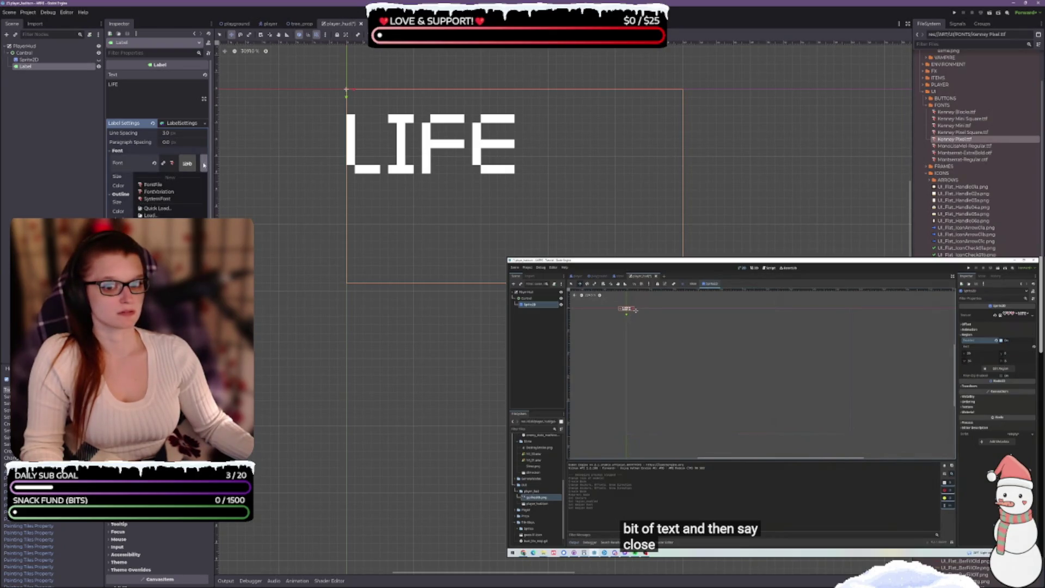
# Step: Try Kenney Pixel Square, Mini, Mini Square and Blocks on the LIFE label, ending on Kenney Mini
pyautogui.click(205, 164)
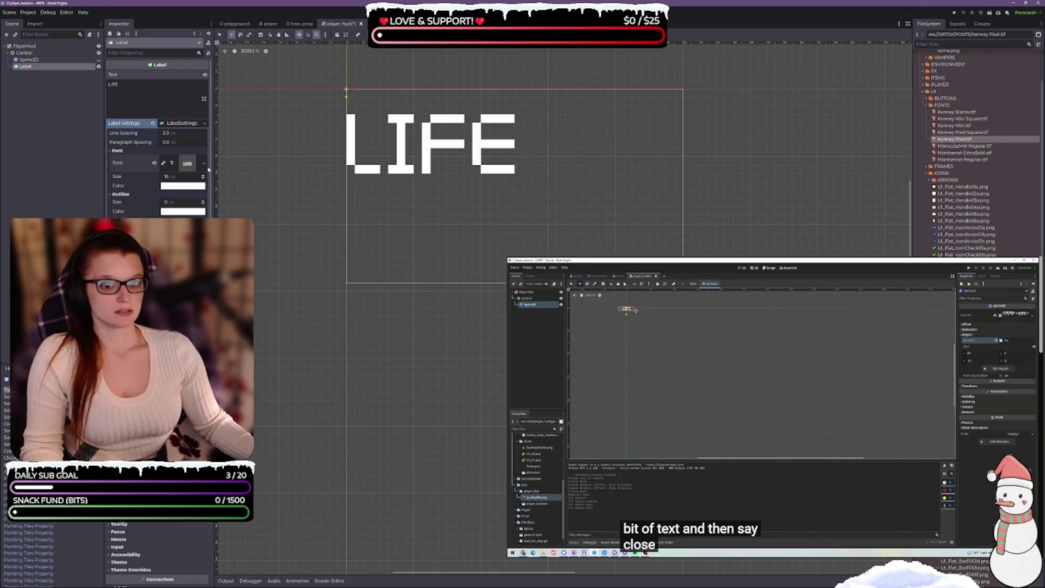
pyautogui.click(204, 164)
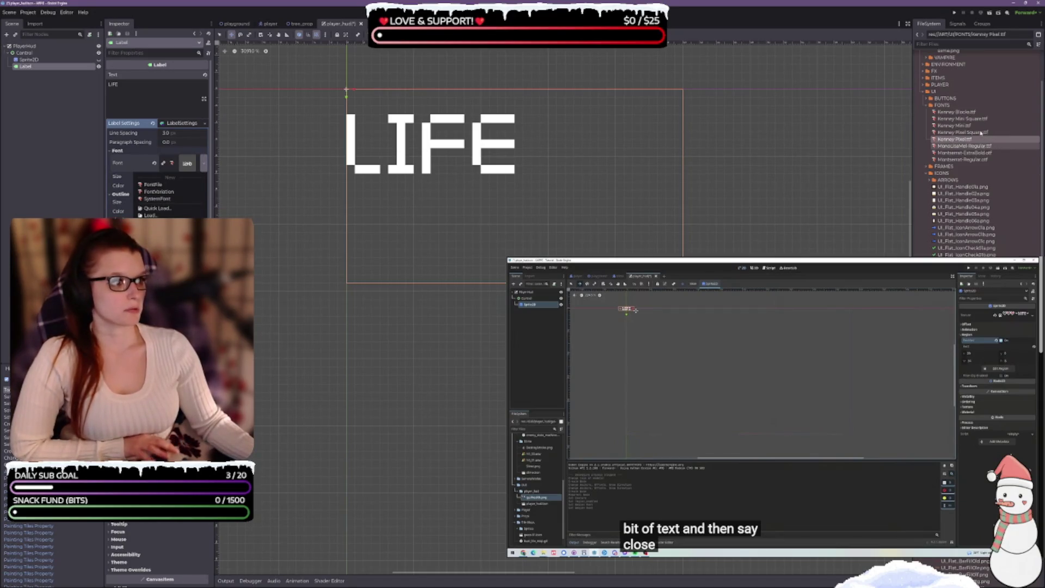
pyautogui.click(981, 131)
pyautogui.moveTo(975, 133)
pyautogui.mouseDown()
pyautogui.moveTo(162, 165)
pyautogui.moveTo(174, 163)
pyautogui.mouseUp()
pyautogui.moveTo(988, 125); pyautogui.dragTo(177, 163)
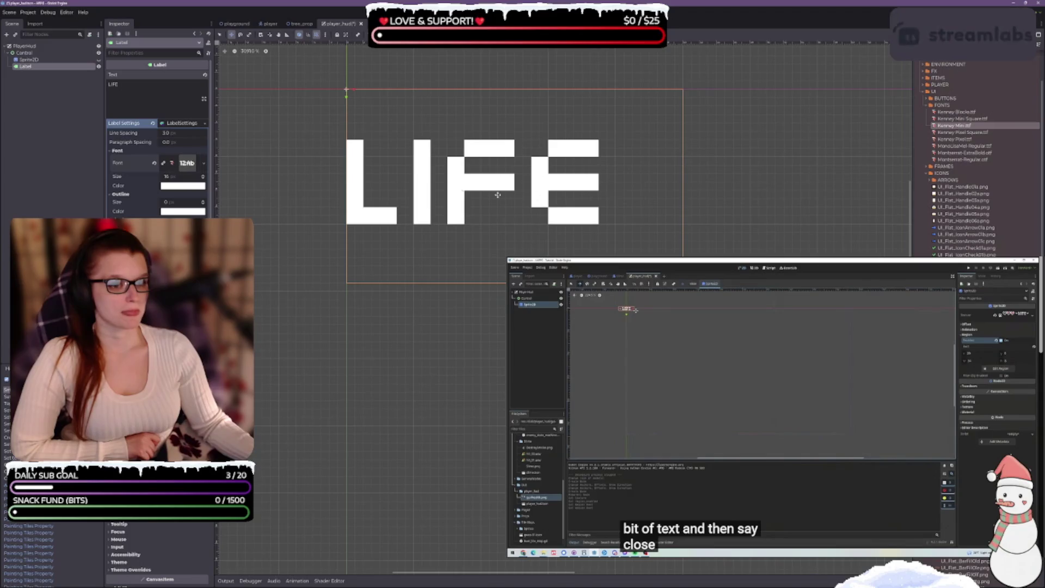
pyautogui.click(958, 119)
pyautogui.moveTo(958, 119)
pyautogui.mouseDown()
pyautogui.moveTo(135, 155)
pyautogui.moveTo(187, 167)
pyautogui.mouseUp()
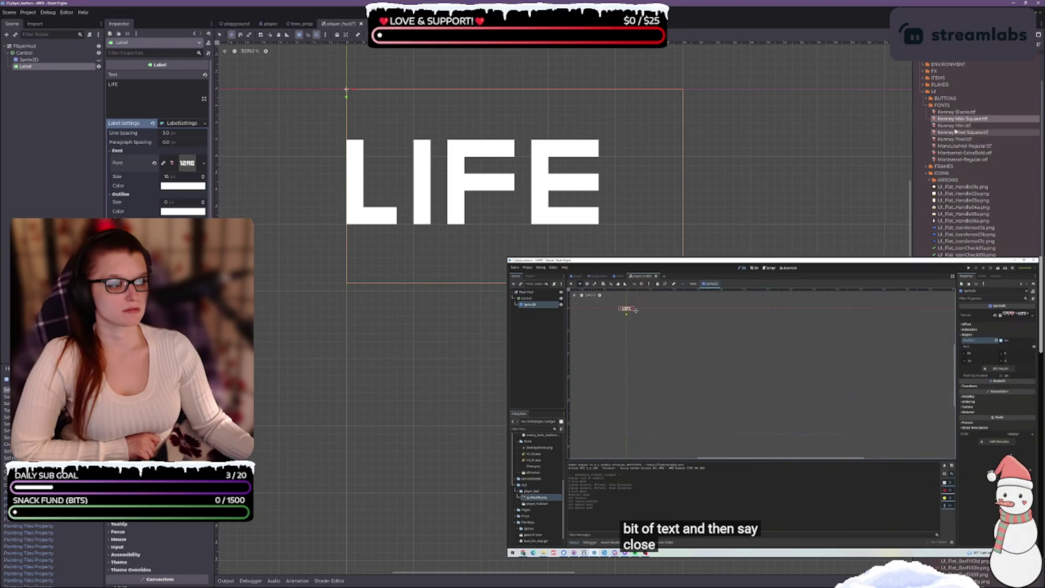
pyautogui.moveTo(957, 111)
pyautogui.mouseDown()
pyautogui.moveTo(438, 164)
pyautogui.moveTo(170, 163)
pyautogui.moveTo(183, 163)
pyautogui.mouseUp()
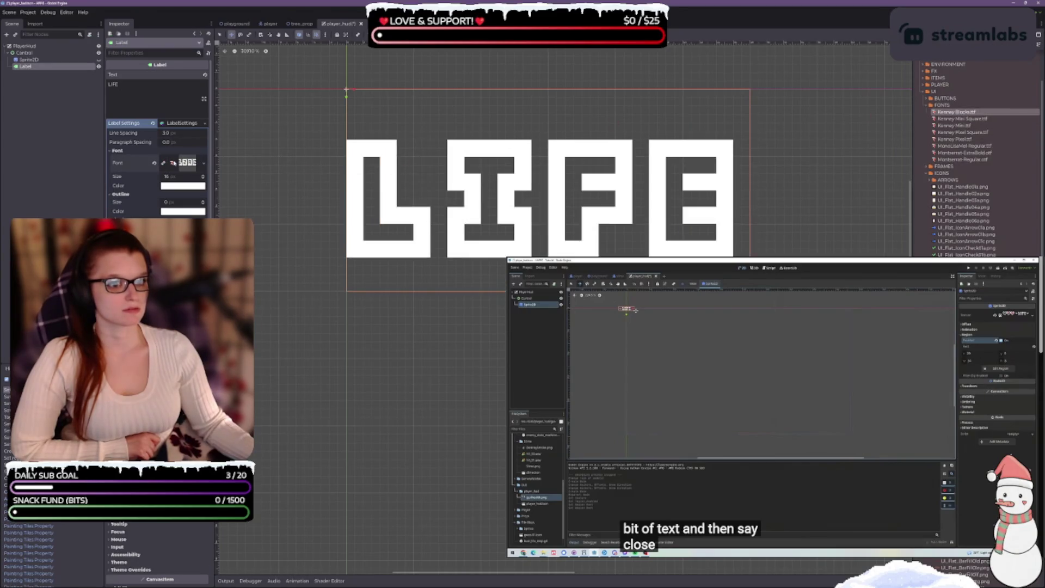
pyautogui.moveTo(978, 126)
pyautogui.mouseDown()
pyautogui.moveTo(463, 161)
pyautogui.moveTo(185, 163)
pyautogui.mouseUp()
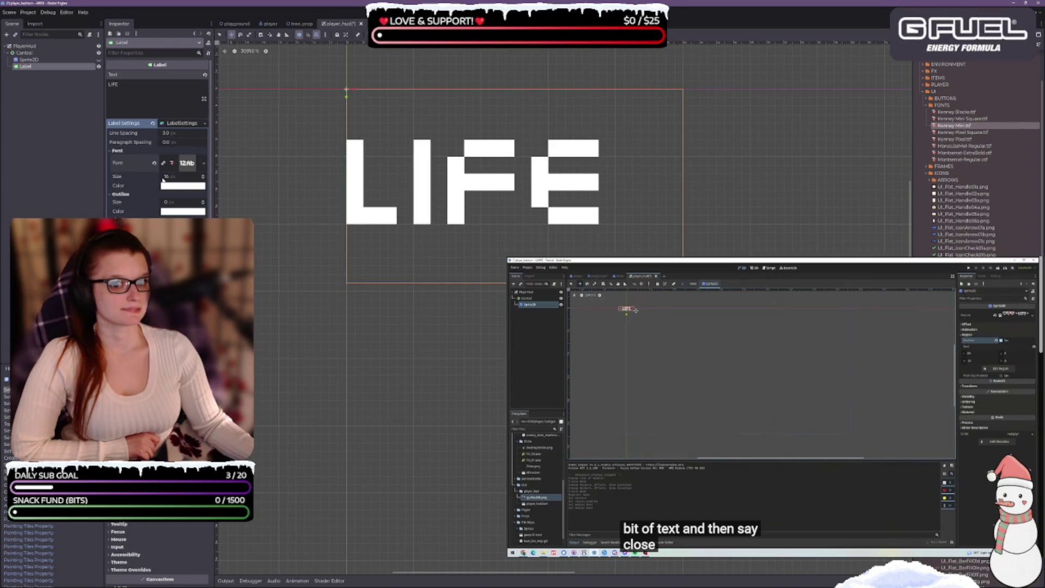
pyautogui.scroll(-2, 394, 232)
# Step: Shrink the LIFE label's font size down to 5, then settle it at 10
pyautogui.scroll(-1, 394, 232)
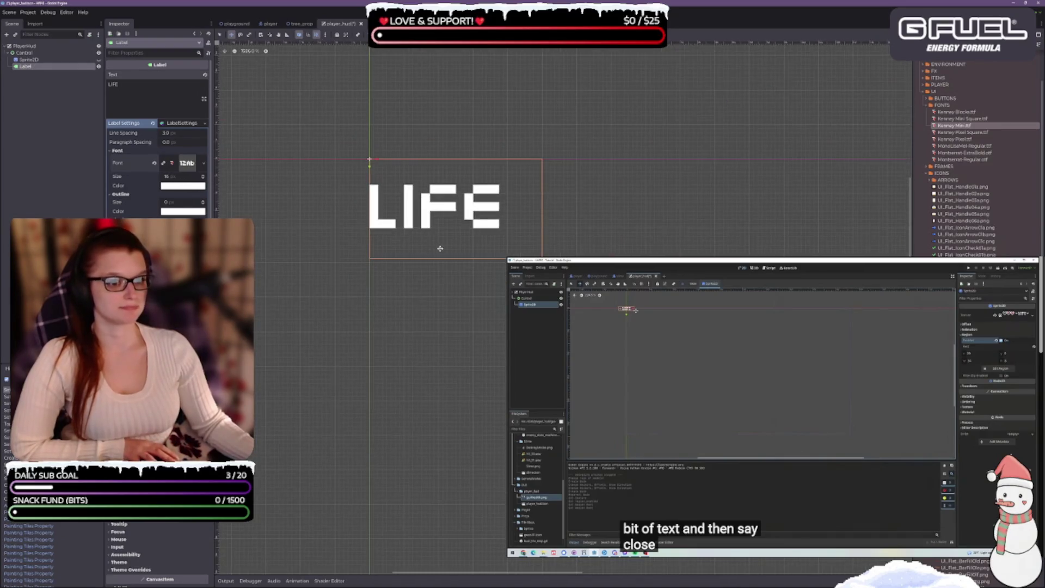
pyautogui.click(204, 178)
pyautogui.click(203, 177)
pyautogui.click(203, 178)
pyautogui.click(203, 178)
pyautogui.click(203, 177)
pyautogui.click(203, 177)
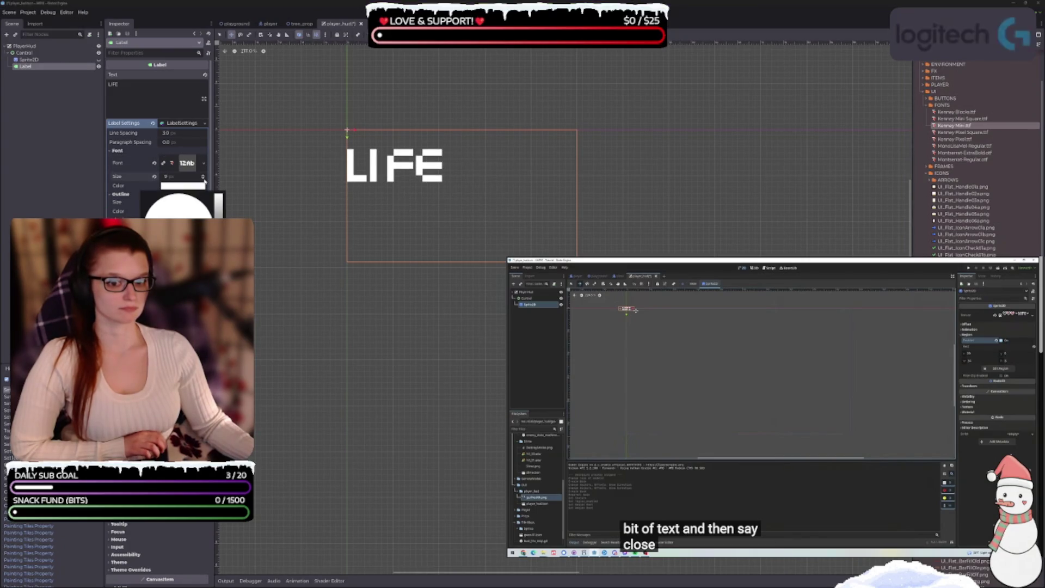
pyautogui.click(203, 178)
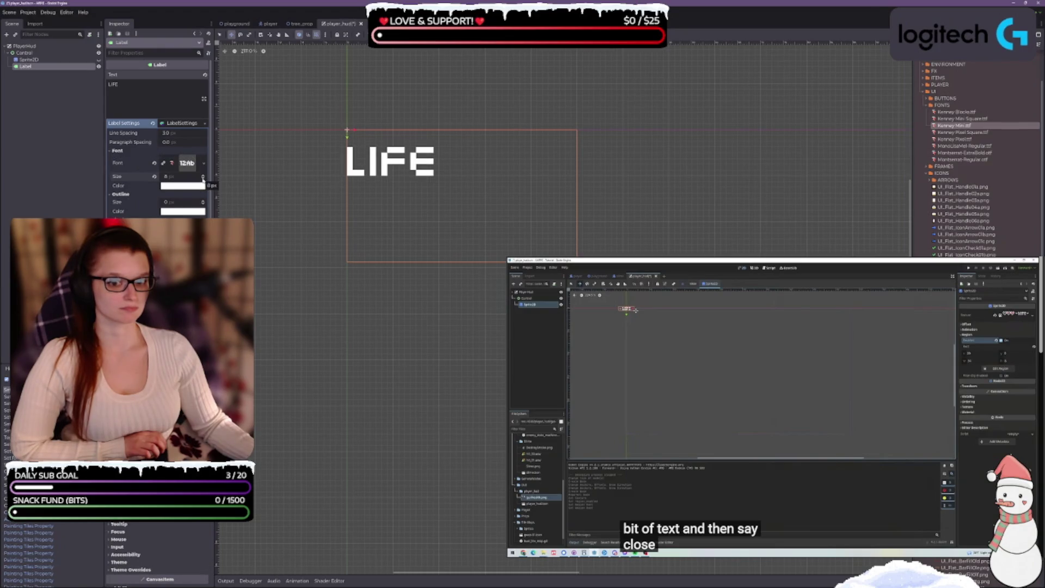
pyautogui.click(203, 178)
pyautogui.click(203, 177)
pyautogui.click(203, 177)
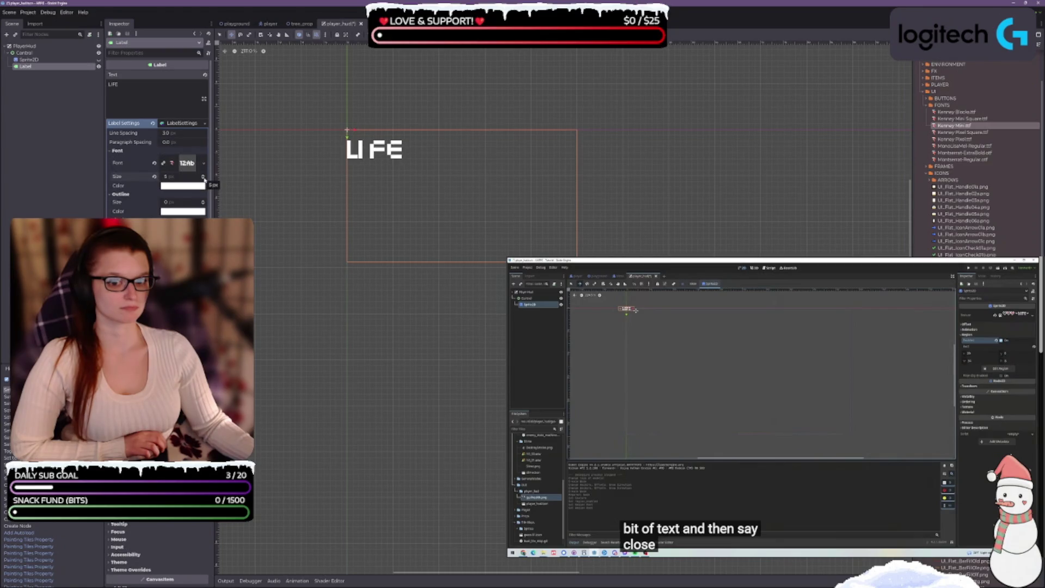
pyautogui.click(203, 177)
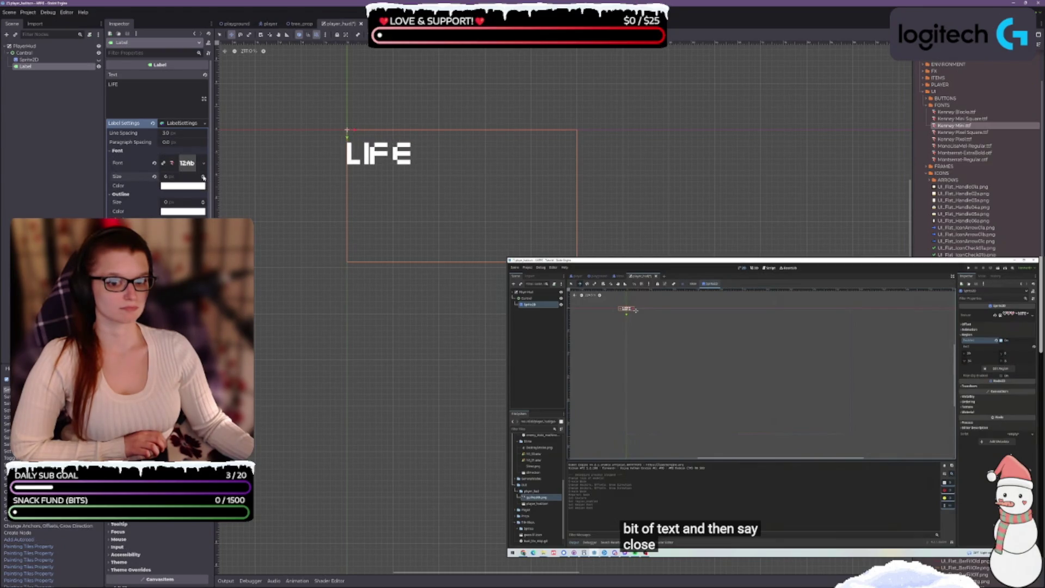
pyautogui.scroll(4, 490, 210)
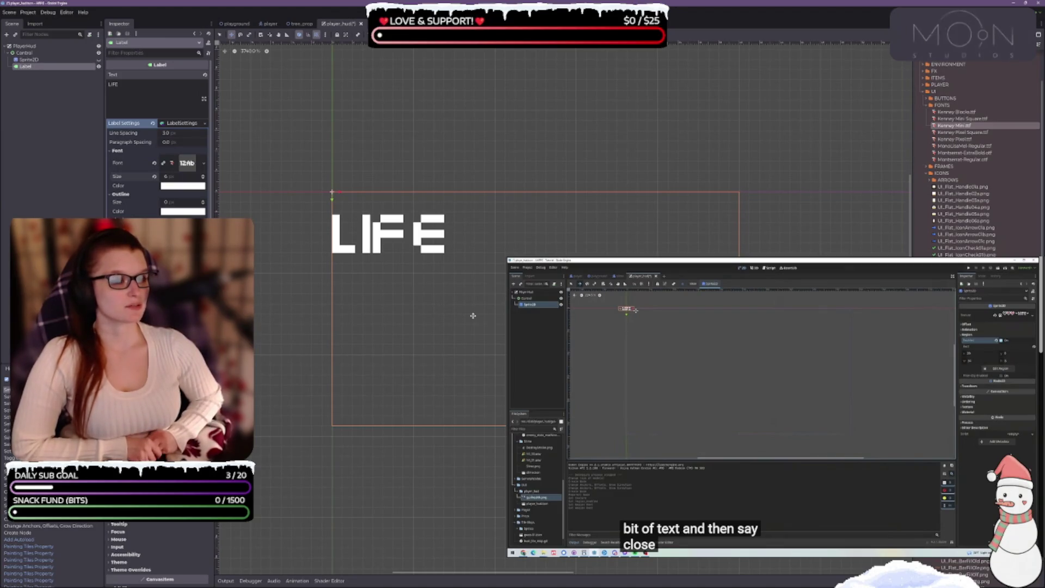
pyautogui.scroll(2, 744, 57)
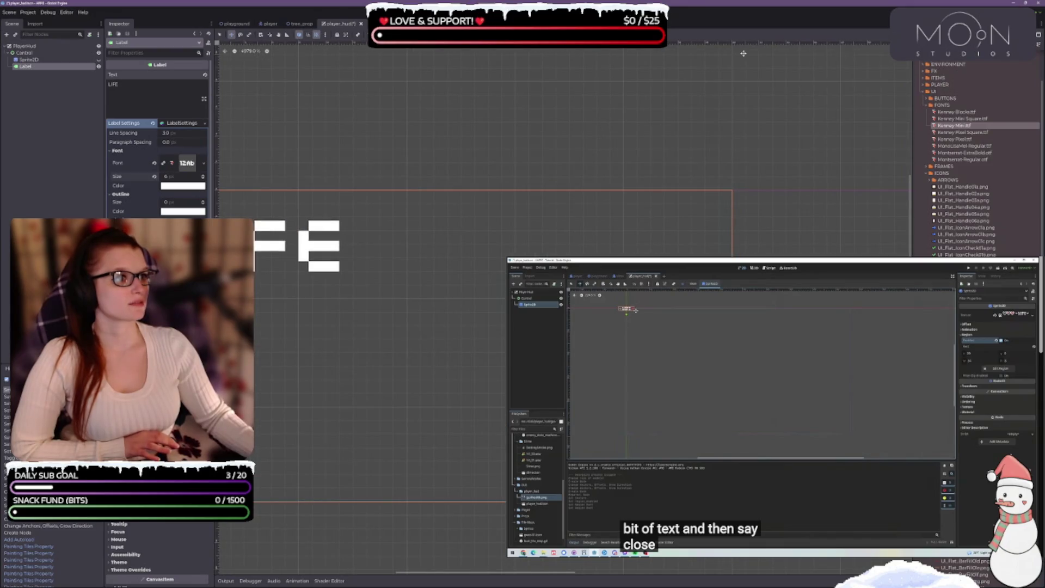
pyautogui.moveTo(499, 282); pyautogui.dragTo(651, 281)
pyautogui.scroll(-1, 514, 224)
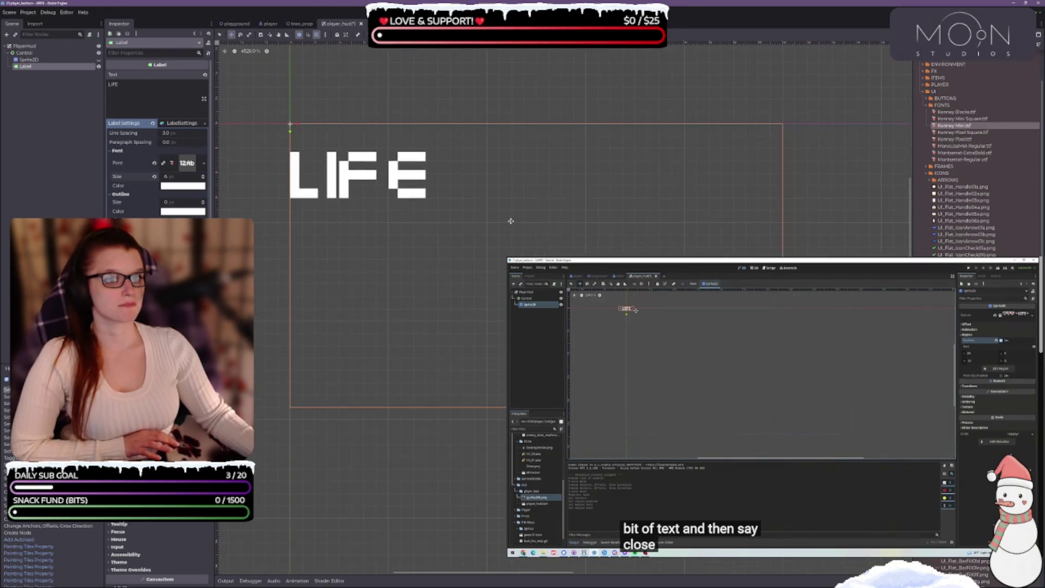
pyautogui.click(203, 177)
pyautogui.click(203, 176)
pyautogui.click(204, 177)
pyautogui.click(203, 177)
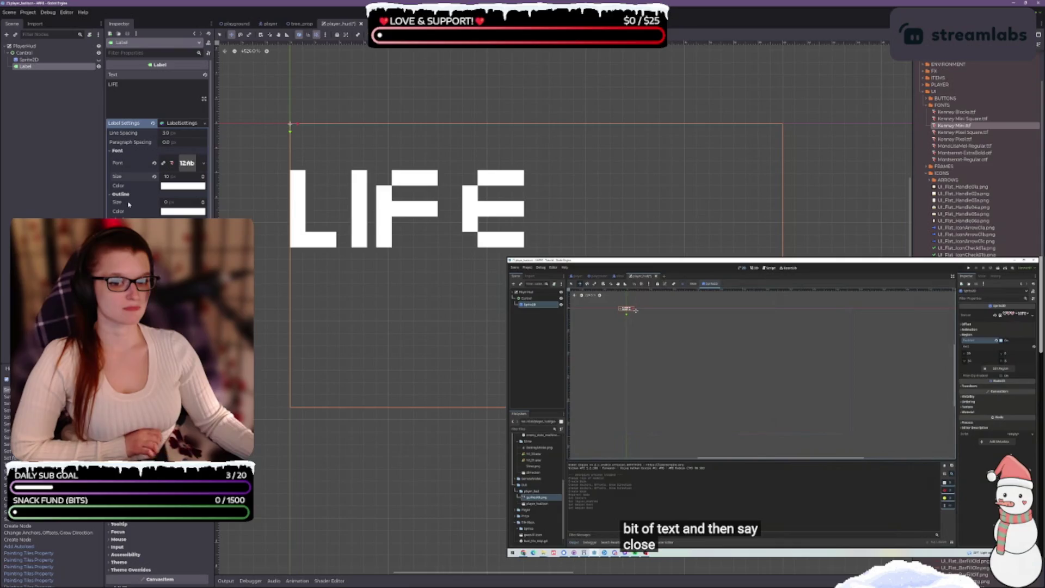
# Step: Set a black outline colour, try outline sizes 1 and 2, then reset the size to 0
pyautogui.click(204, 201)
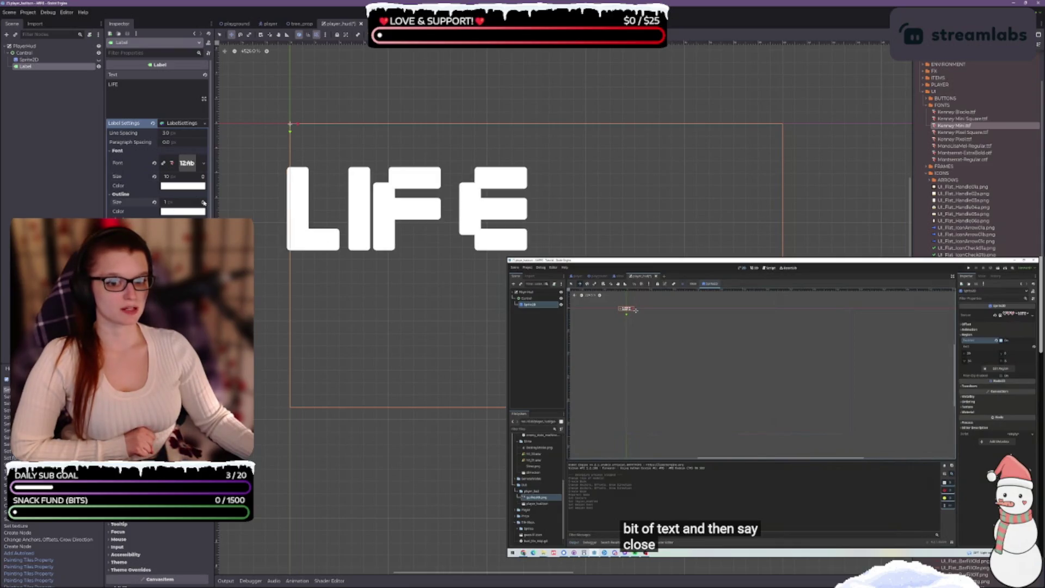
pyautogui.click(190, 212)
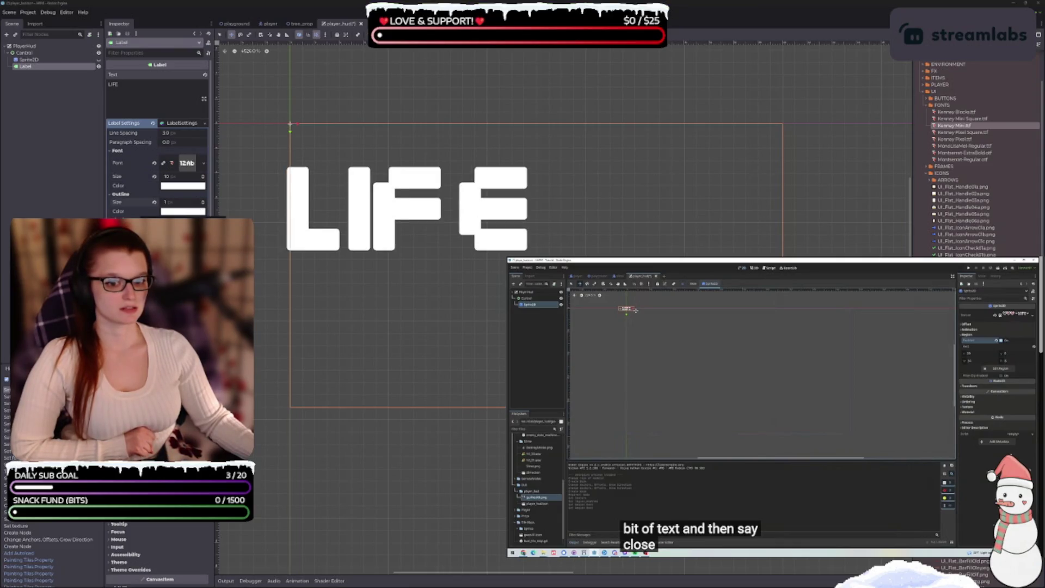
pyautogui.moveTo(163, 304); pyautogui.dragTo(131, 360)
pyautogui.click(202, 203)
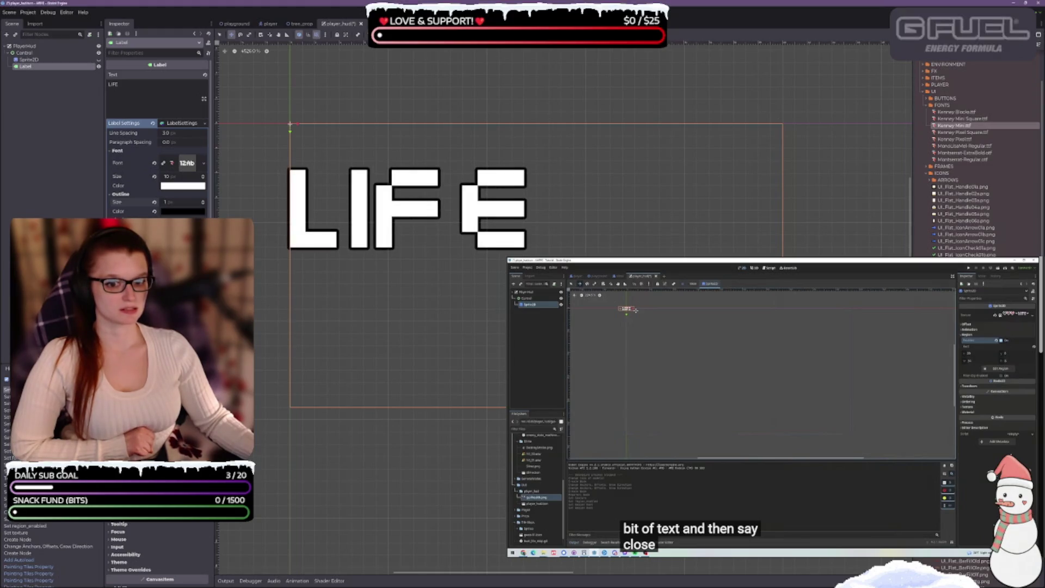
pyautogui.click(203, 201)
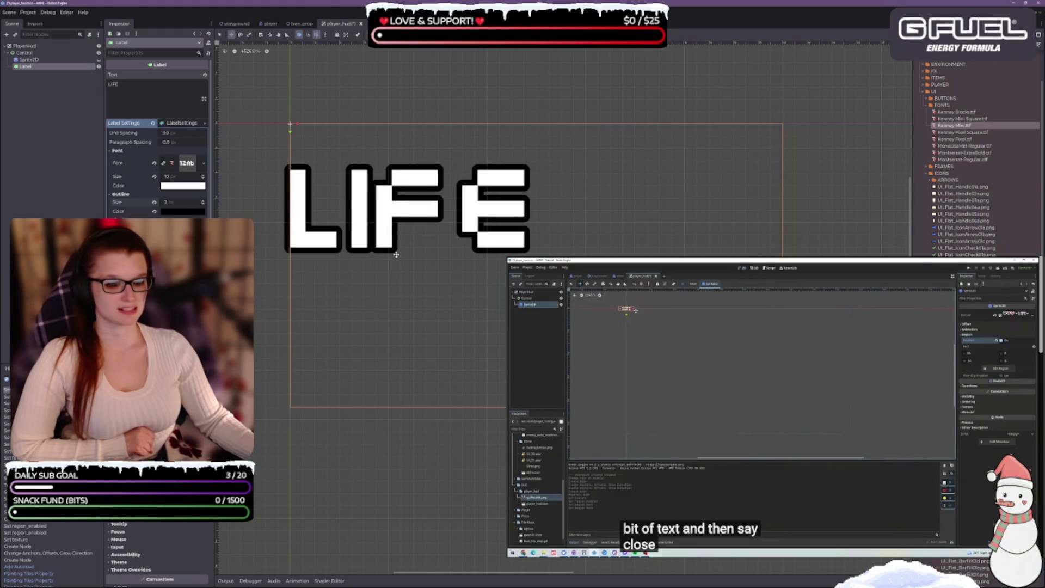
pyautogui.scroll(-4, 451, 265)
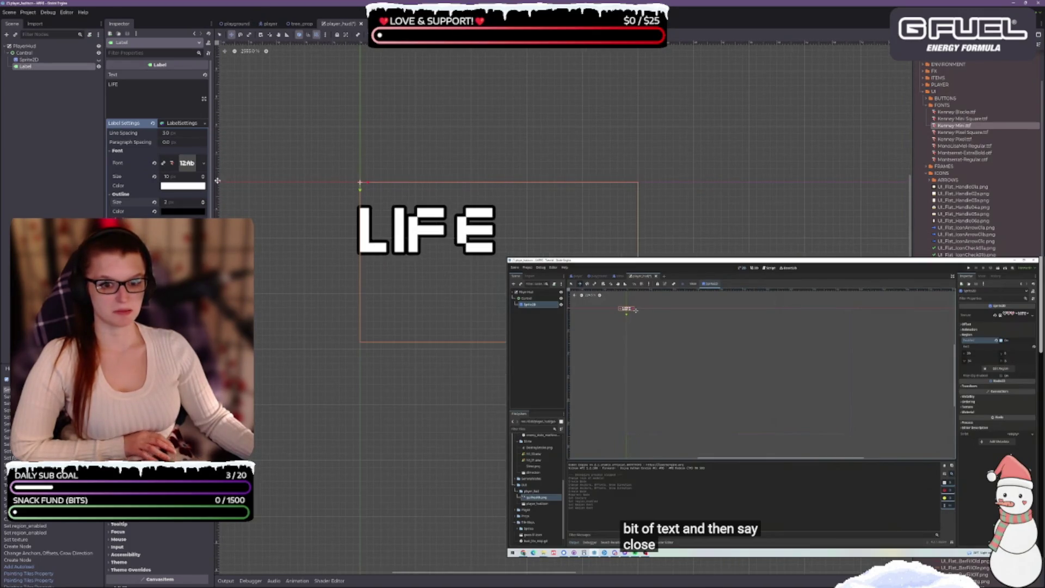
pyautogui.click(203, 205)
pyautogui.click(202, 204)
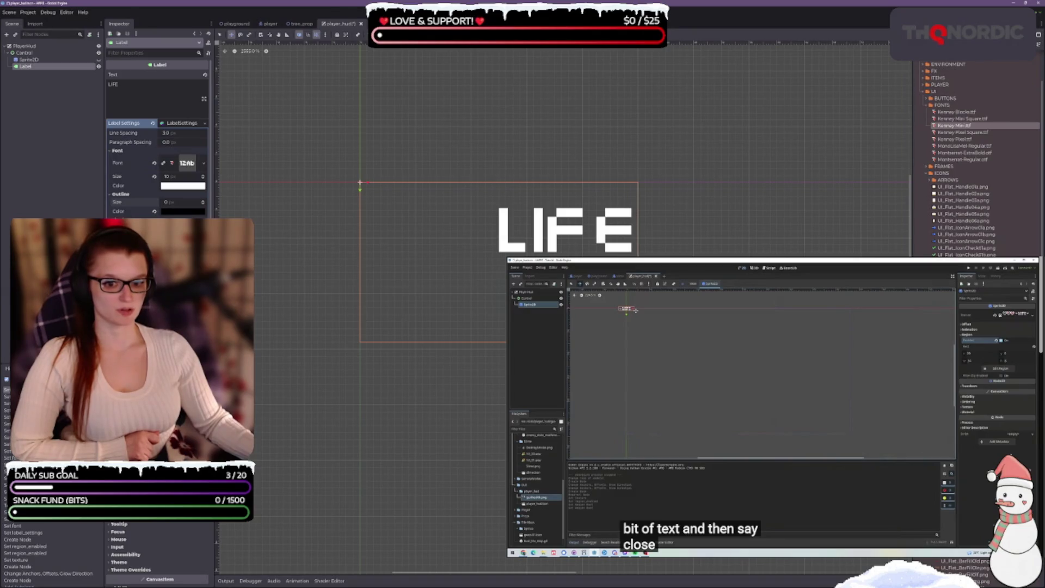
pyautogui.press('Return')
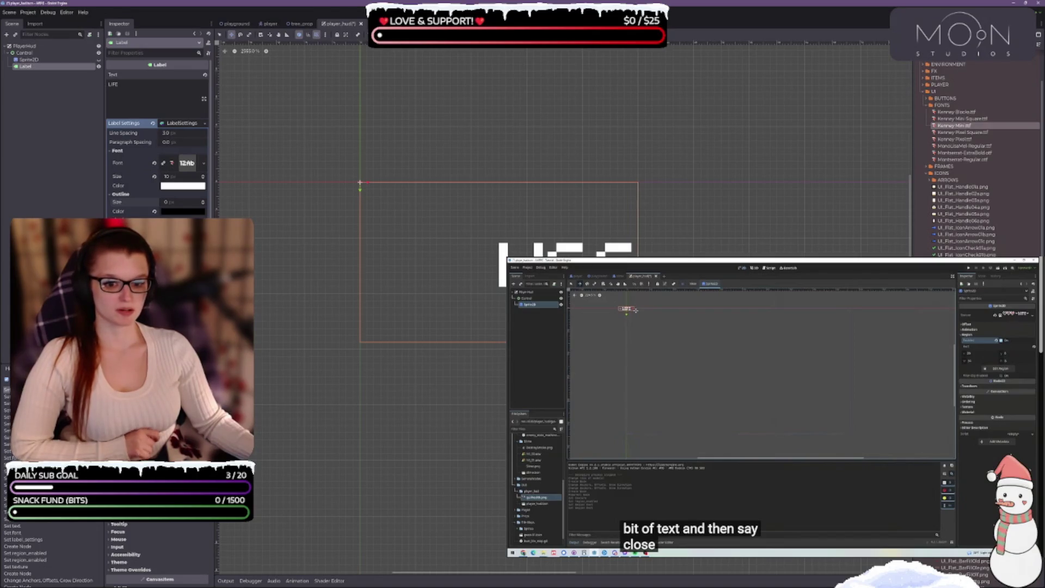
# Step: Retype the label text as 'life', 'Life', 'health' and 'He', then save player_hud
pyautogui.click(130, 88)
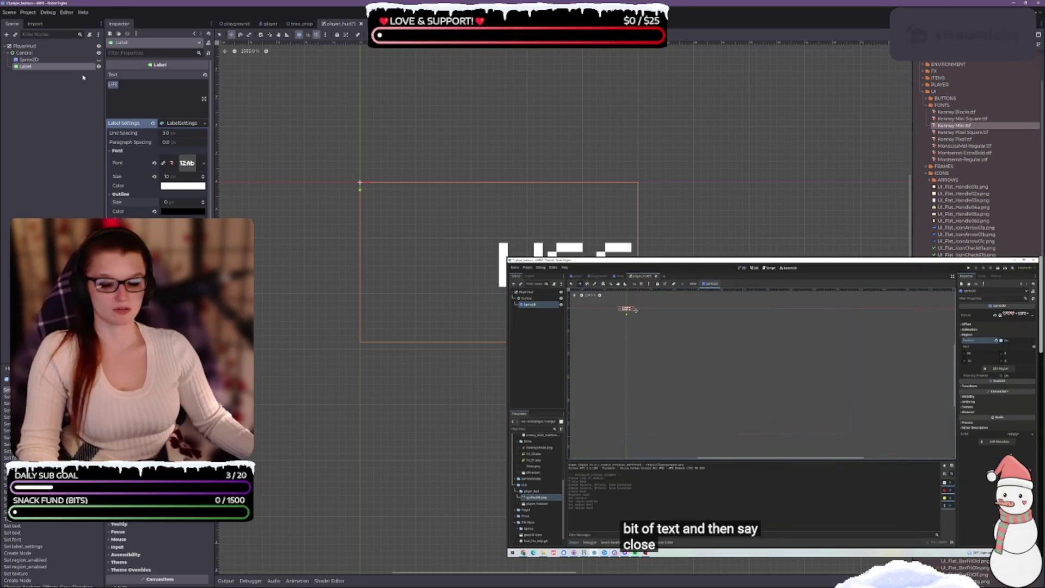
pyautogui.press('BackSpace')
pyautogui.press('BackSpace')
pyautogui.press('BackSpace')
pyautogui.write('life')
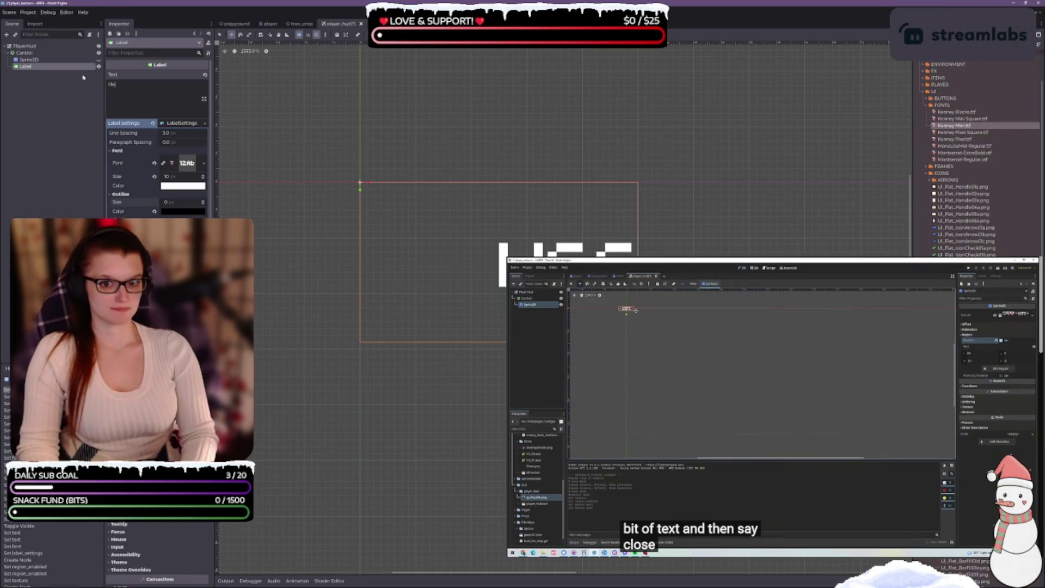
pyautogui.press('BackSpace')
pyautogui.press('BackSpace')
pyautogui.press('BackSpace')
pyautogui.write('Life')
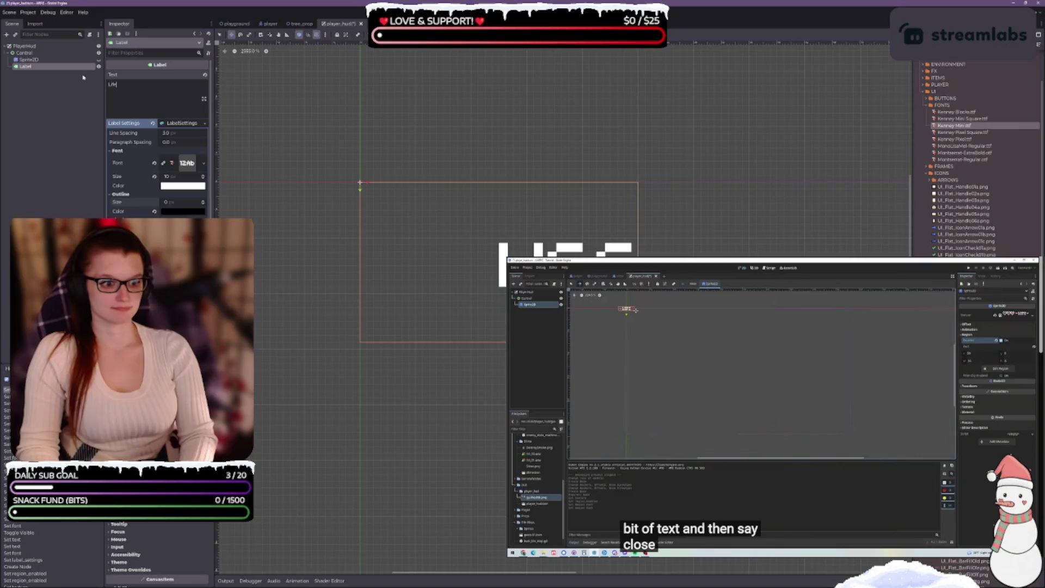
pyautogui.press('BackSpace')
pyautogui.press('BackSpace')
pyautogui.press('BackSpace')
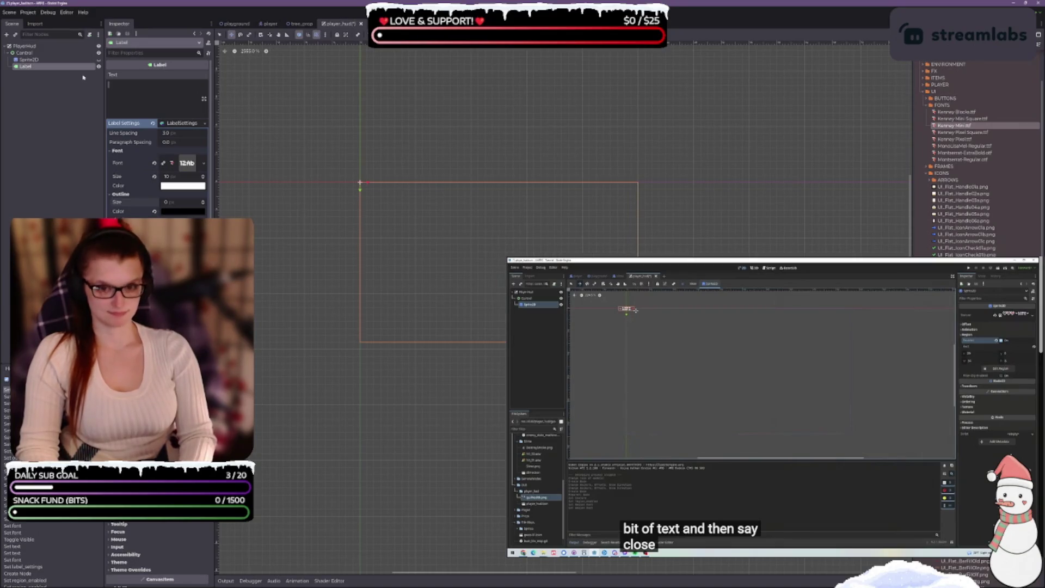
pyautogui.write('health')
pyautogui.press('BackSpace')
pyautogui.press('BackSpace')
pyautogui.press('BackSpace')
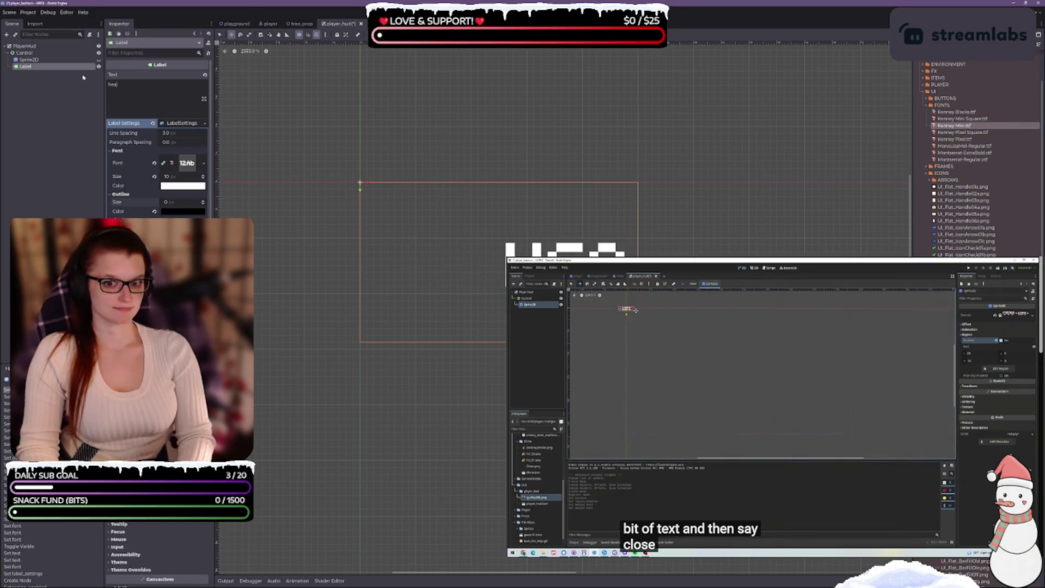
pyautogui.write('He')
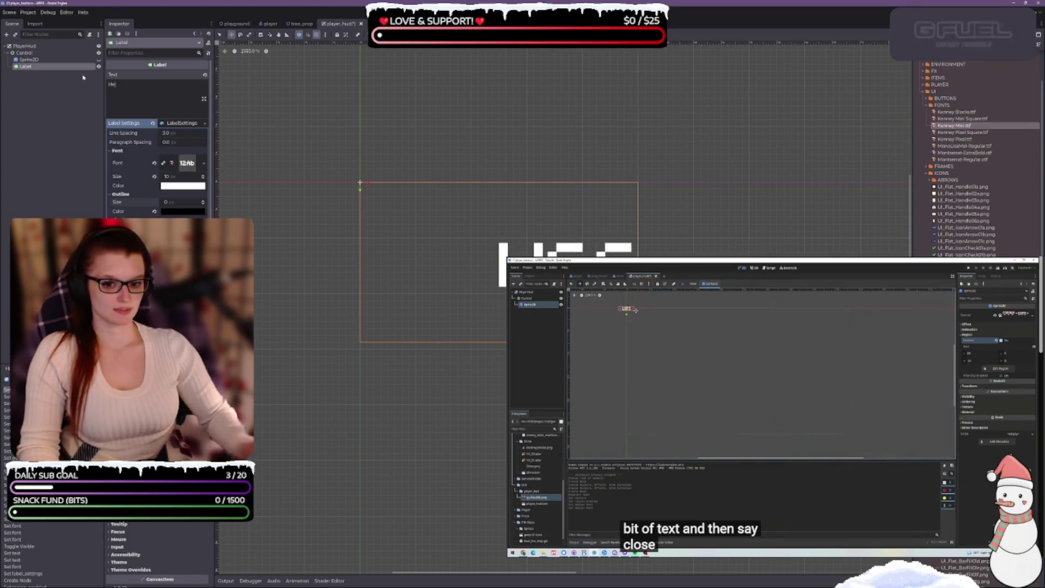
pyautogui.hotkey('ctrl', 's')
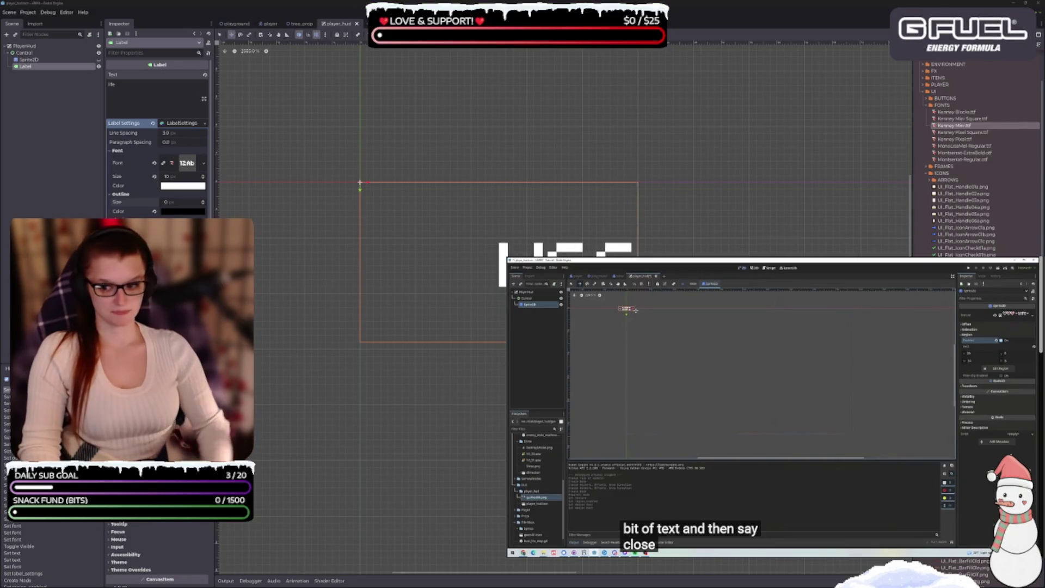
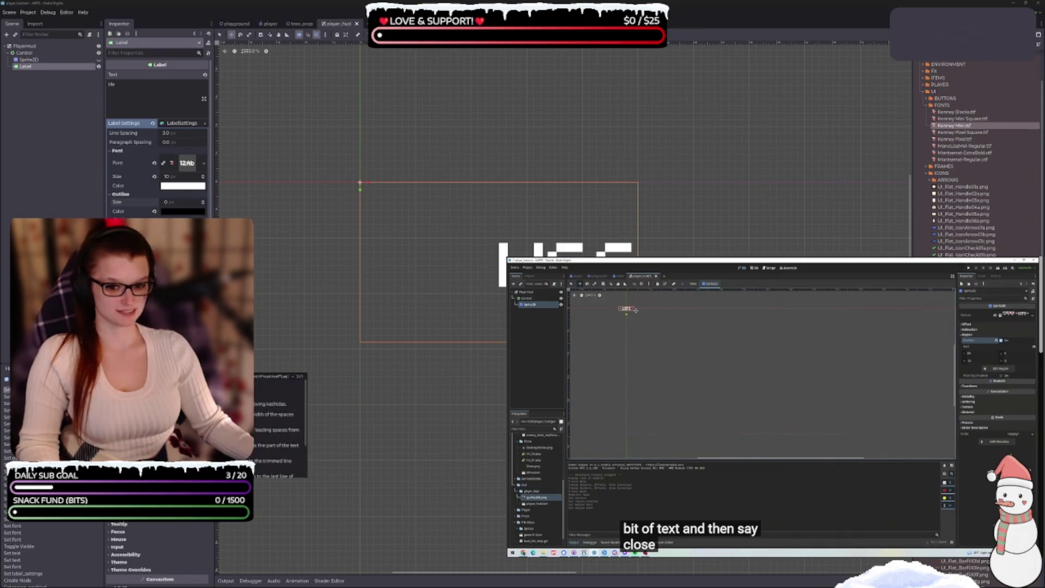
# Step: Try shrinking the LIFE label's box upward, then undo the resize
pyautogui.scroll(-5, 158, 136)
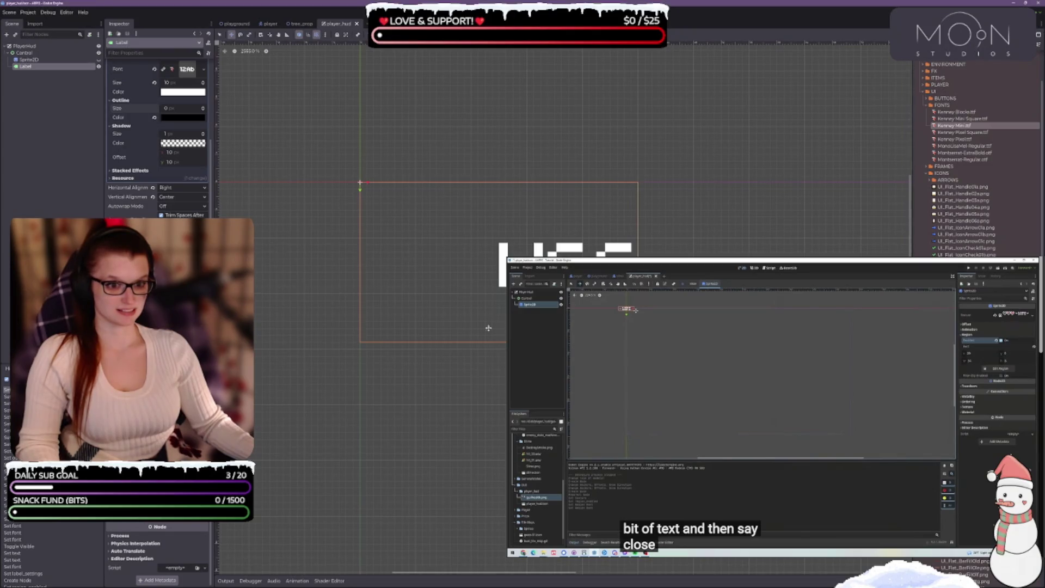
pyautogui.click(40, 60)
pyautogui.click(38, 66)
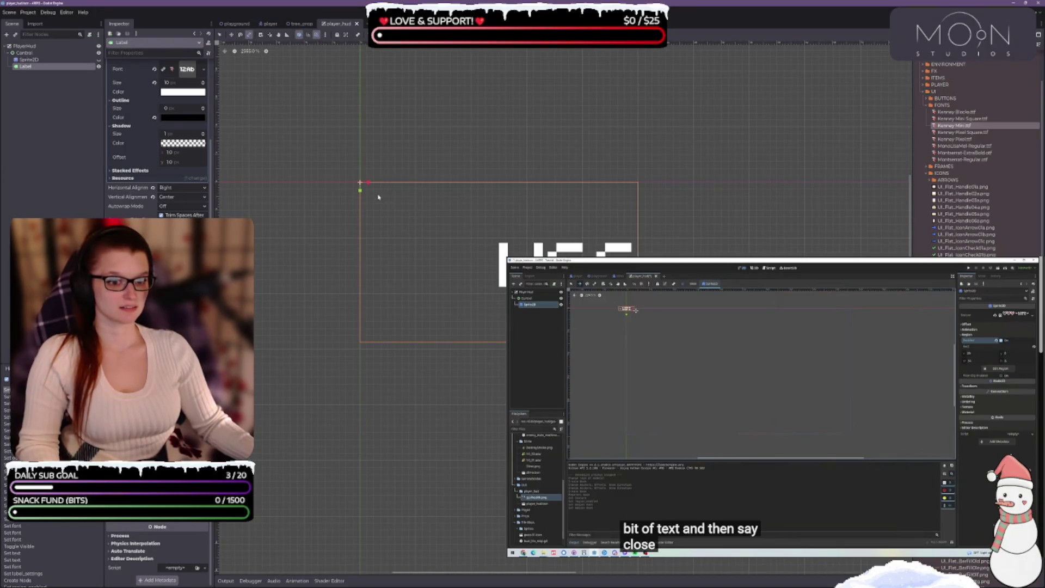
pyautogui.moveTo(359, 190); pyautogui.dragTo(359, 187)
pyautogui.hotkey('ctrl', 'z')
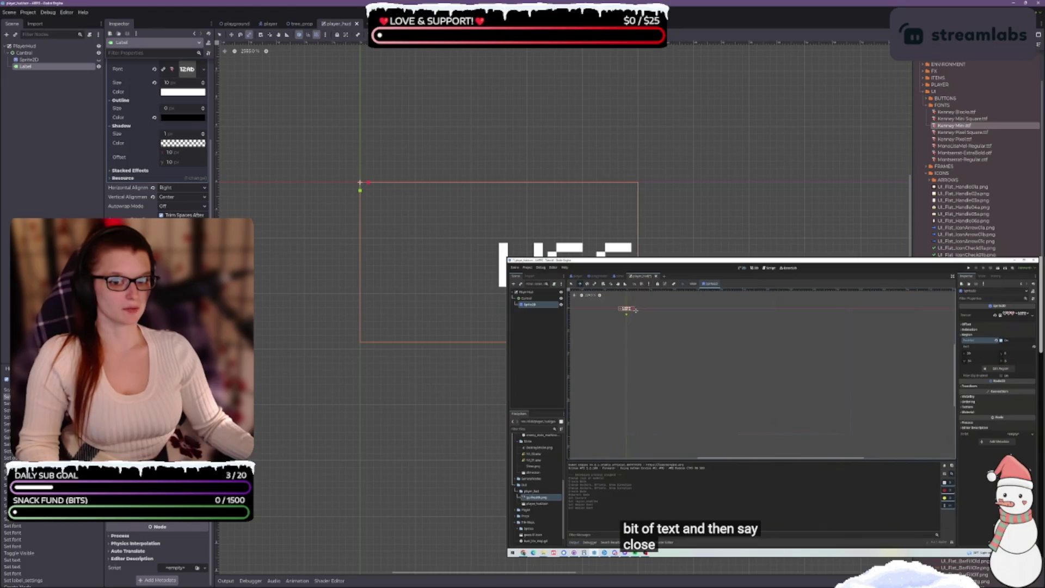
pyautogui.scroll(4, 135, 129)
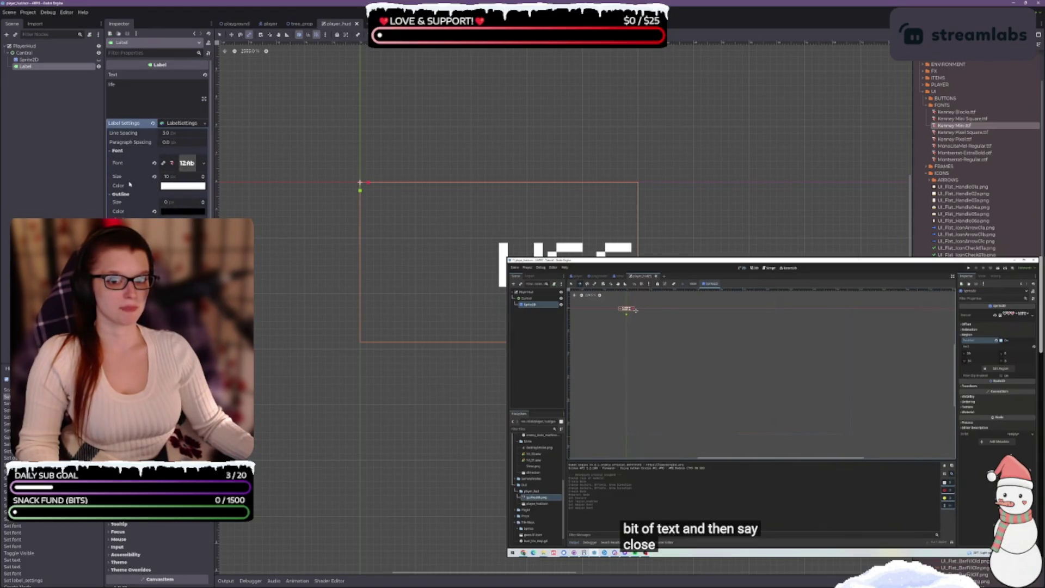
# Step: Inspect the Sprite2D's texture and the Label and Control nodes in the scene tree
pyautogui.click(45, 154)
pyautogui.click(45, 61)
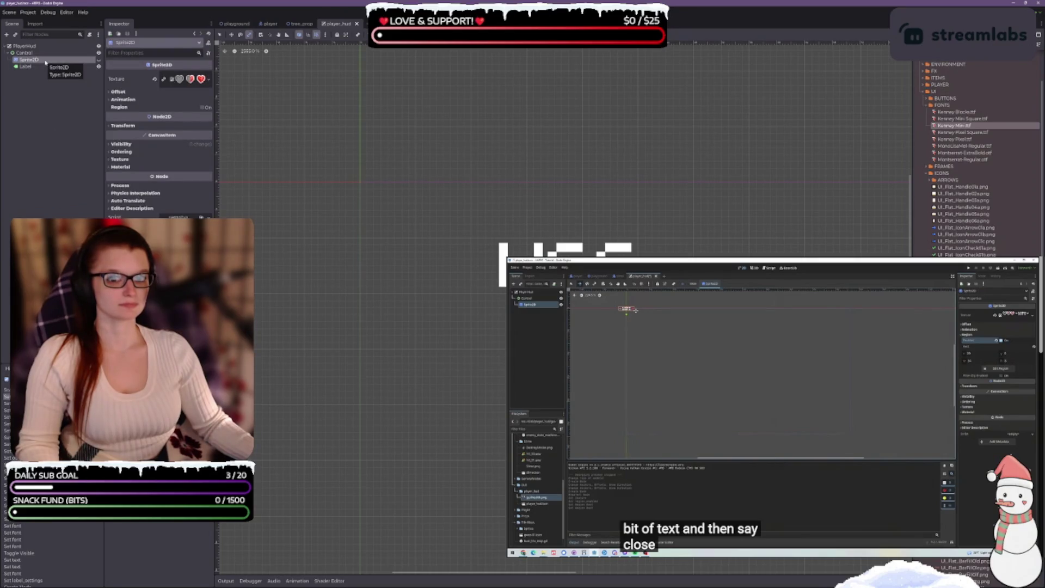
pyautogui.click(795, 404)
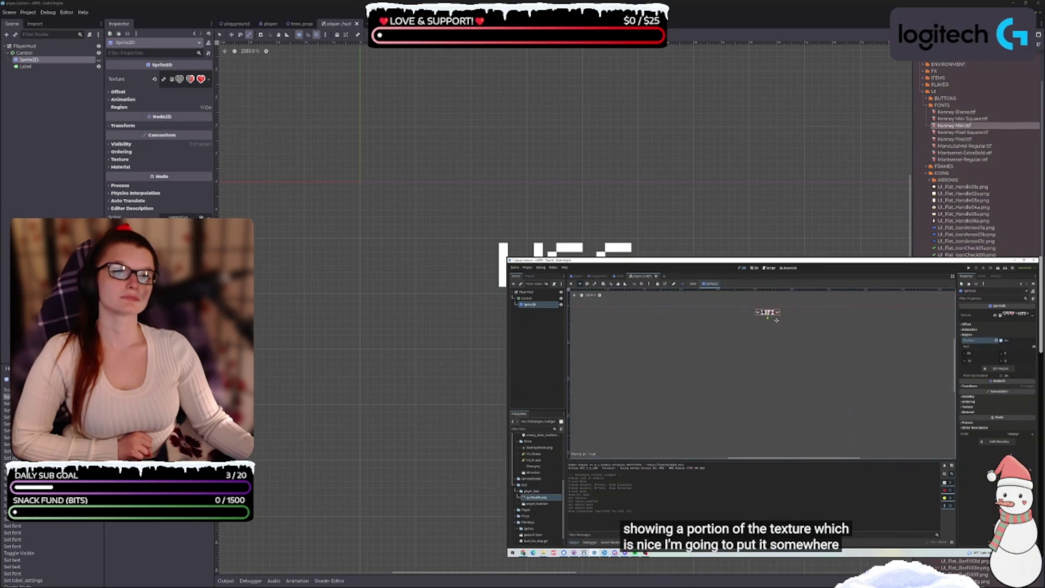
pyautogui.scroll(-5, 389, 285)
pyautogui.scroll(-9, 281, 107)
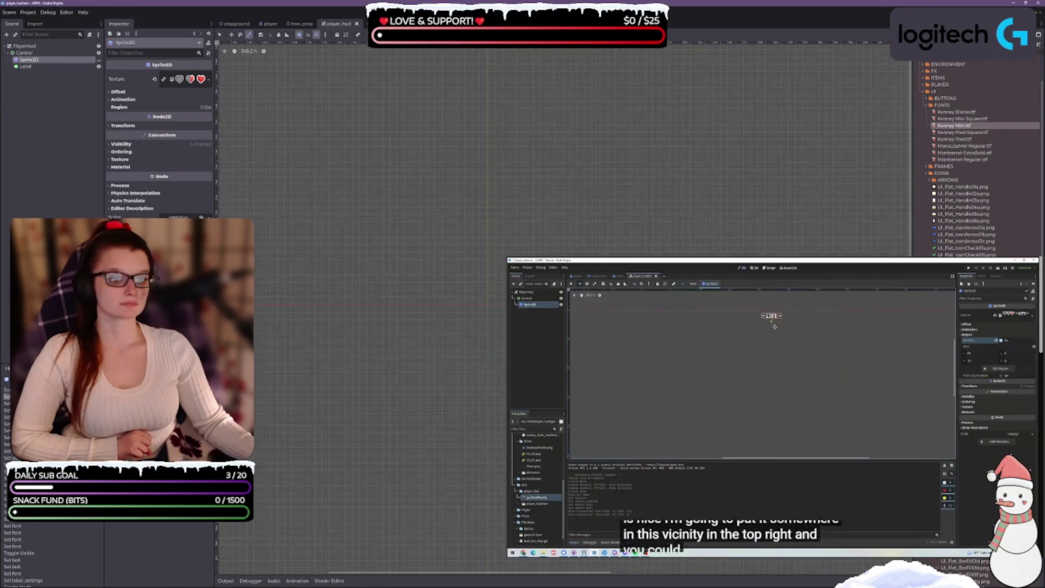
pyautogui.scroll(2, 459, 210)
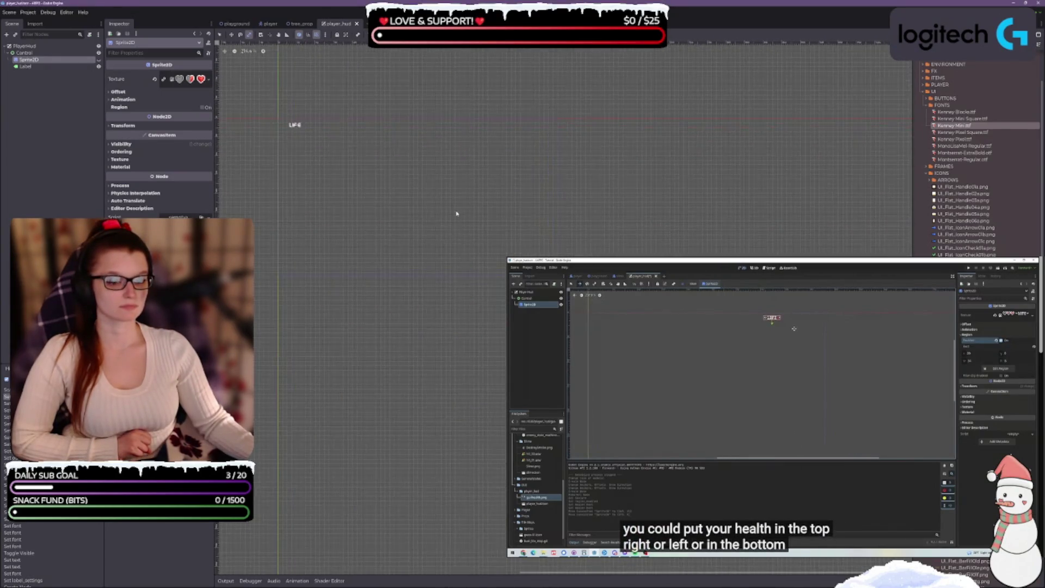
pyautogui.click(39, 67)
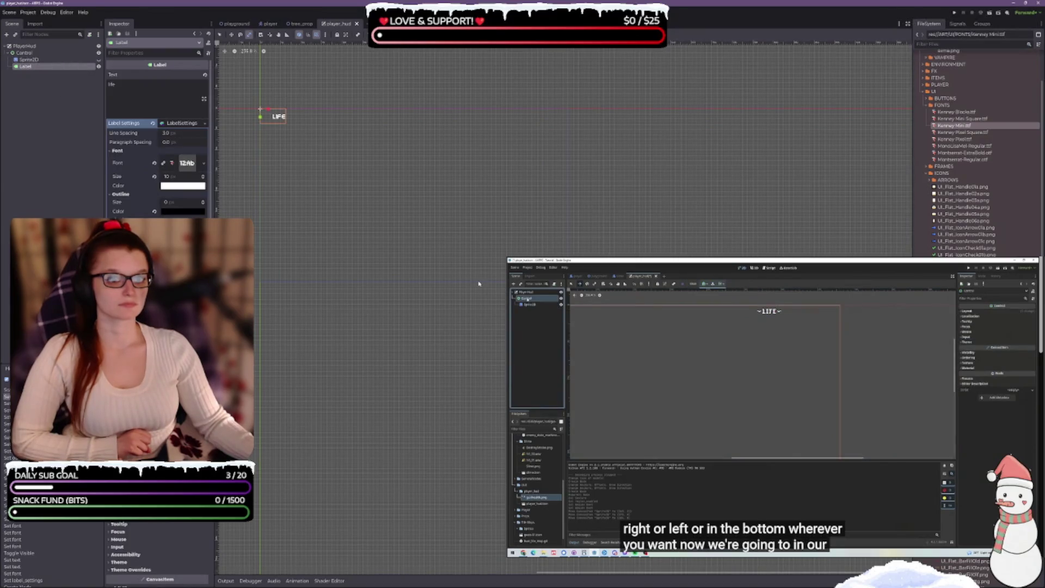
pyautogui.scroll(4, 338, 131)
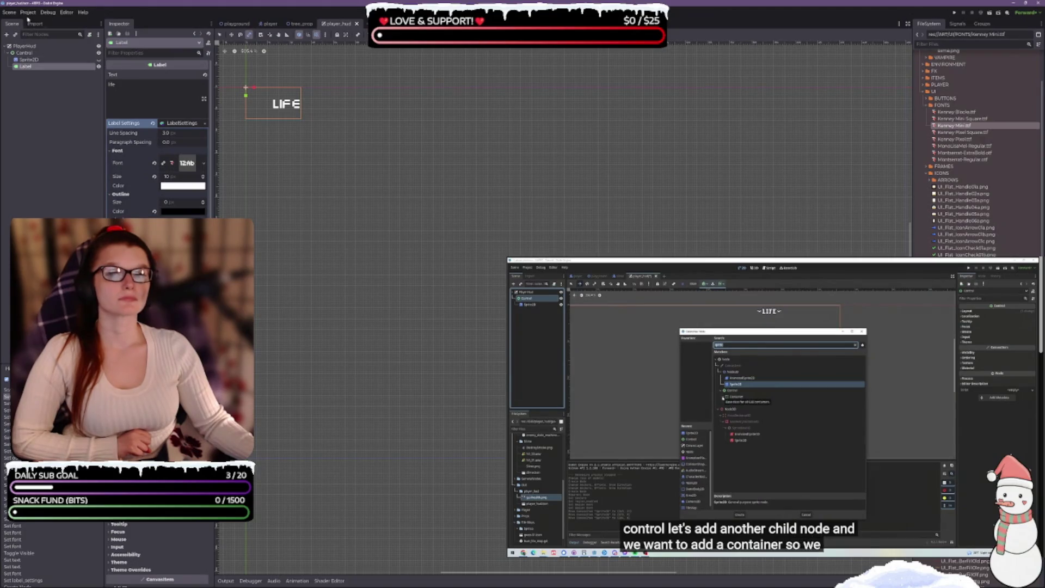
pyautogui.click(24, 52)
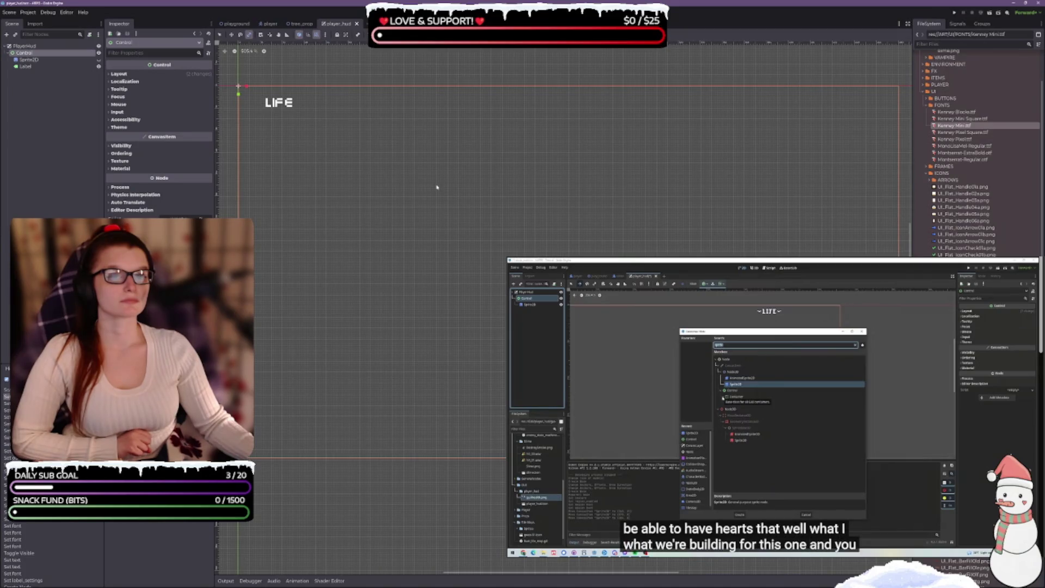
pyautogui.click(25, 66)
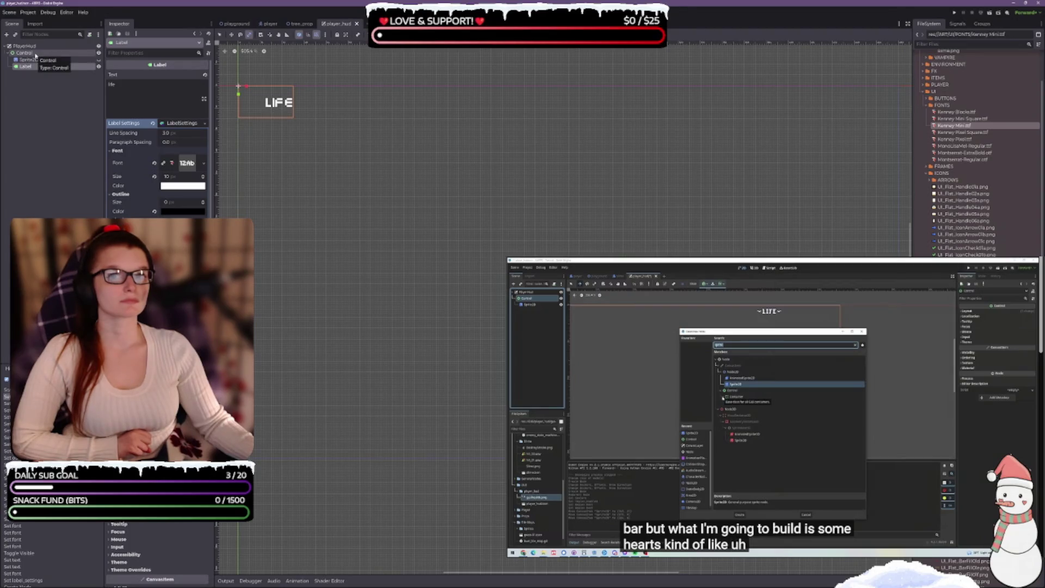
pyautogui.click(25, 53)
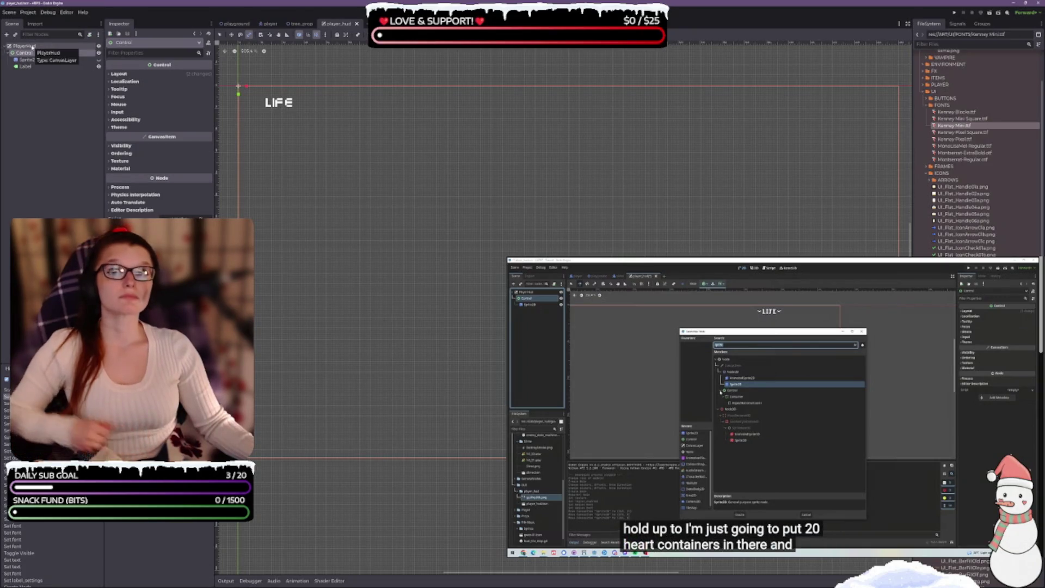
# Step: Add an HFlowContainer as a child of Control, found by searching 'con'
pyautogui.rightClick(32, 52)
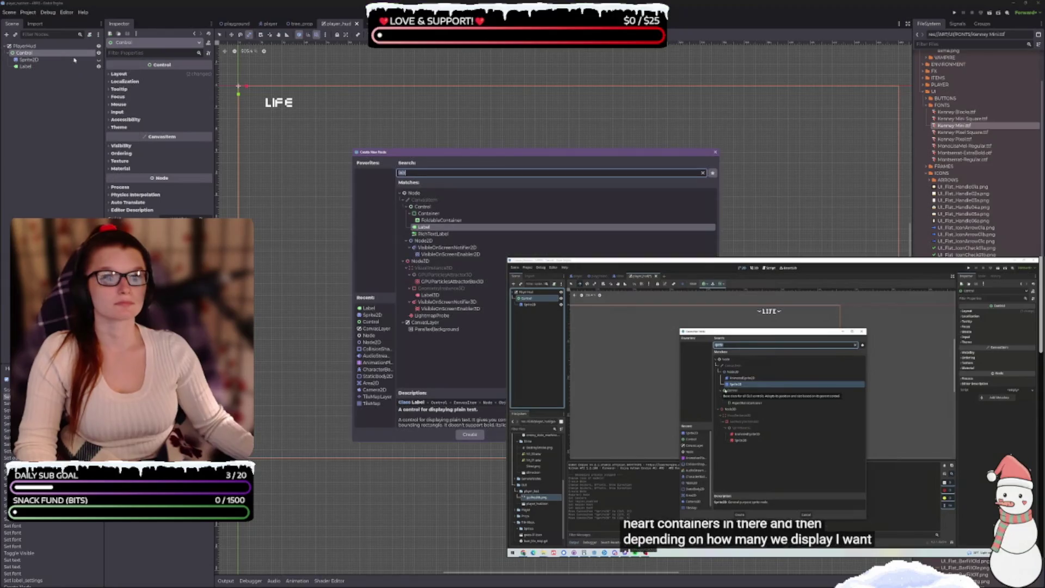
pyautogui.click(74, 60)
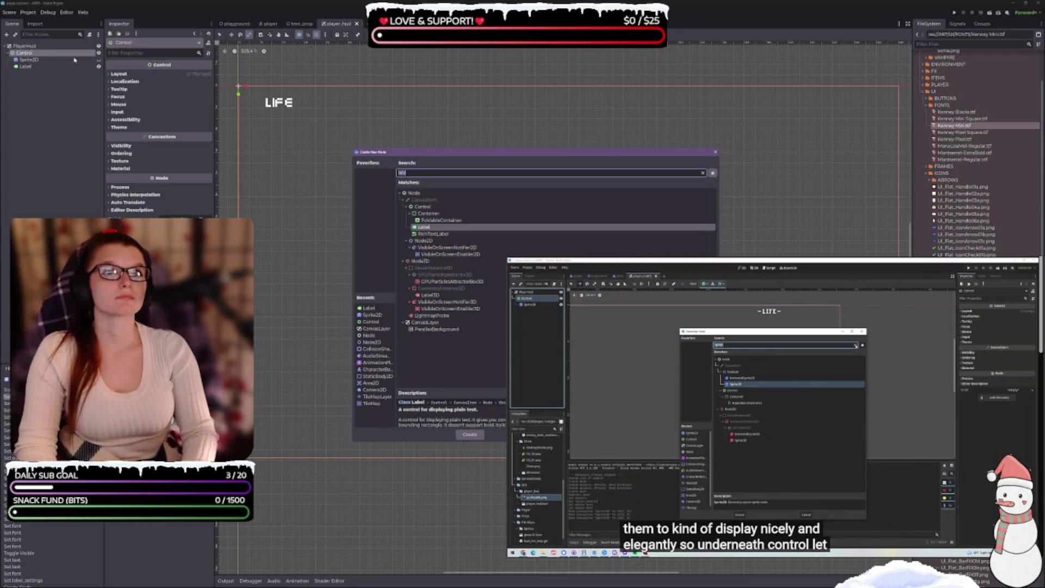
pyautogui.write('spr')
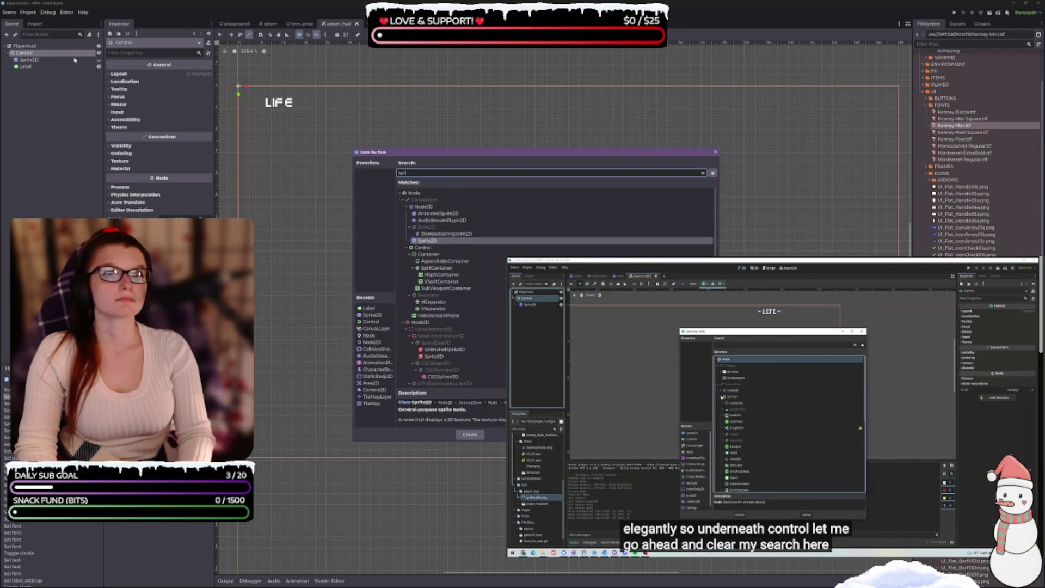
pyautogui.press('BackSpace')
pyautogui.press('BackSpace')
pyautogui.press('BackSpace')
pyautogui.write('con')
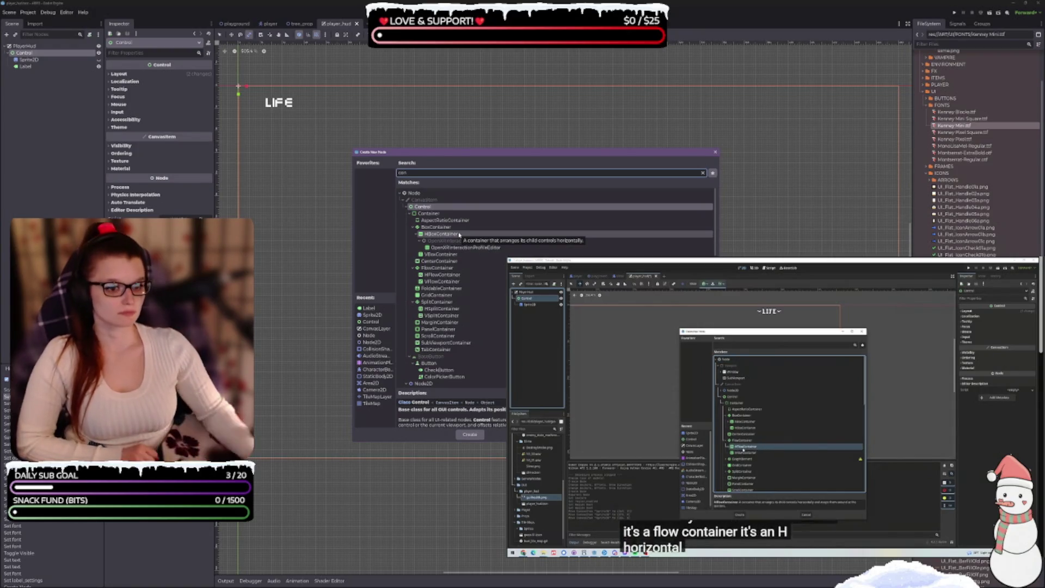
pyautogui.click(454, 274)
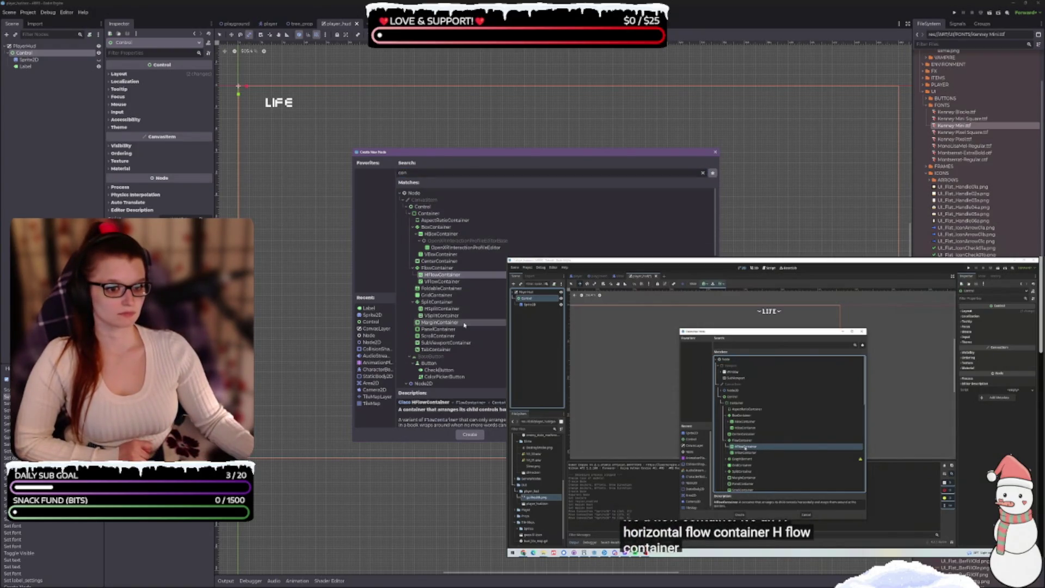
pyautogui.click(470, 434)
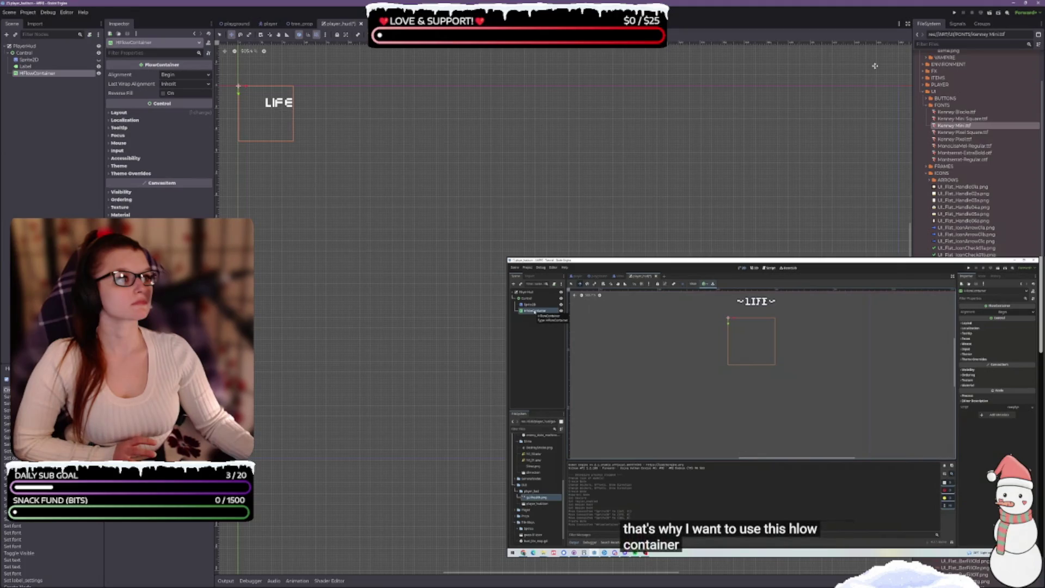
# Step: Add a Control node inside HFlowContainer and rename it Heart
pyautogui.moveTo(774, 252)
pyautogui.mouseDown()
pyautogui.moveTo(763, 247)
pyautogui.moveTo(786, 242)
pyautogui.moveTo(767, 236)
pyautogui.moveTo(777, 236)
pyautogui.mouseUp()
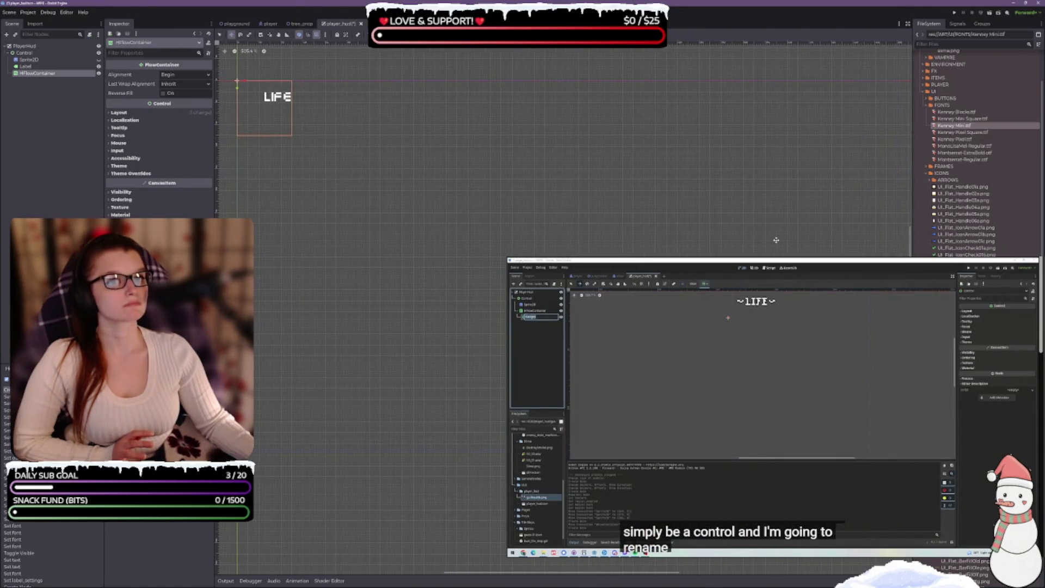
pyautogui.rightClick(42, 74)
pyautogui.click(49, 79)
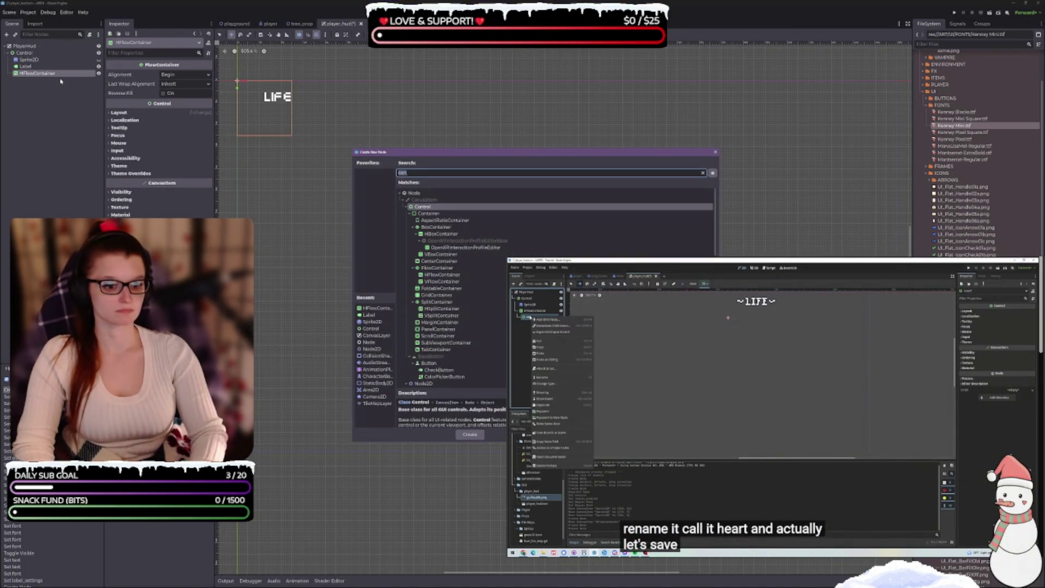
pyautogui.press('Return')
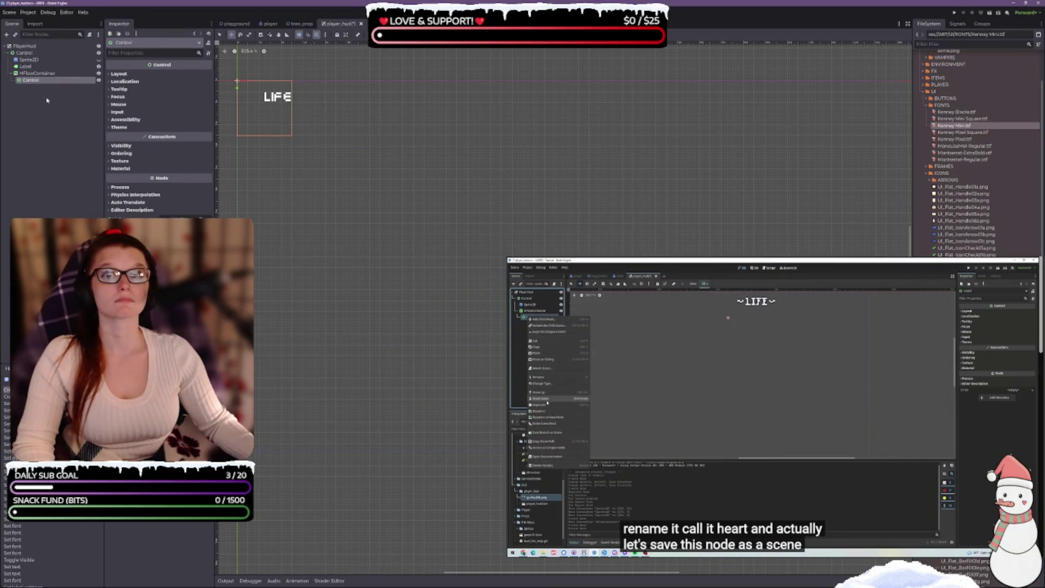
pyautogui.click(721, 416)
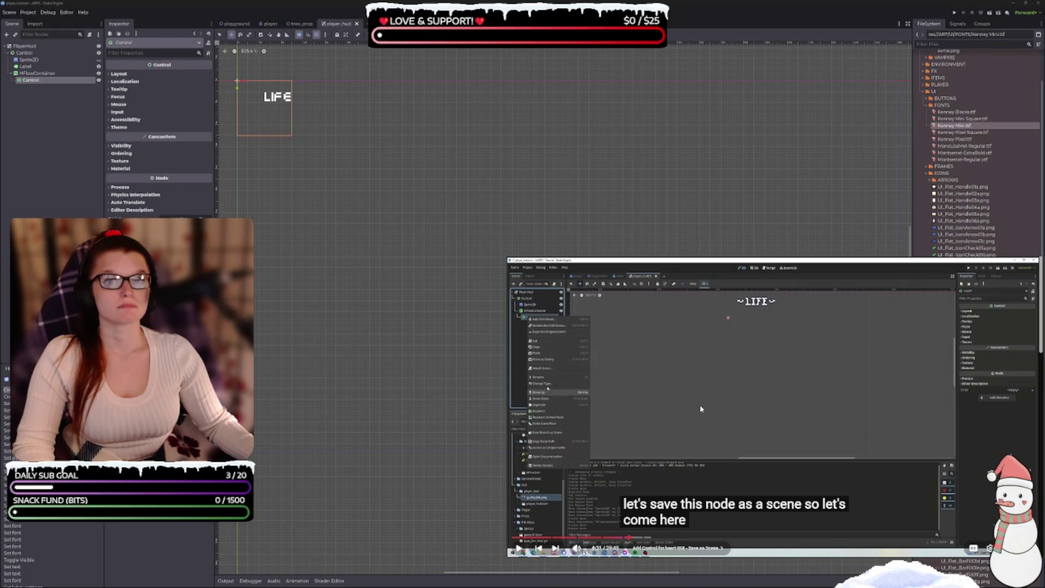
pyautogui.click(697, 404)
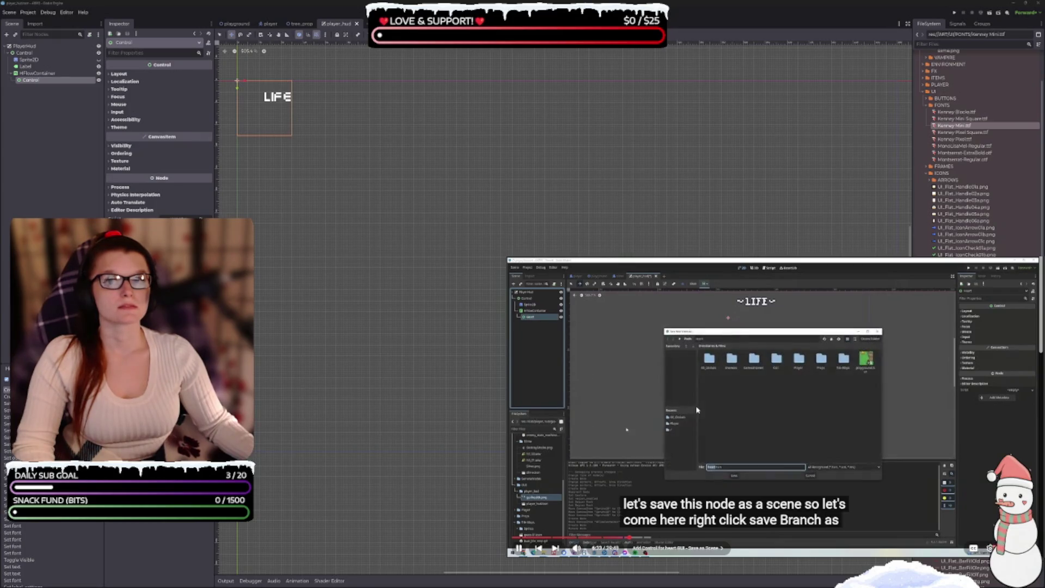
pyautogui.click(699, 393)
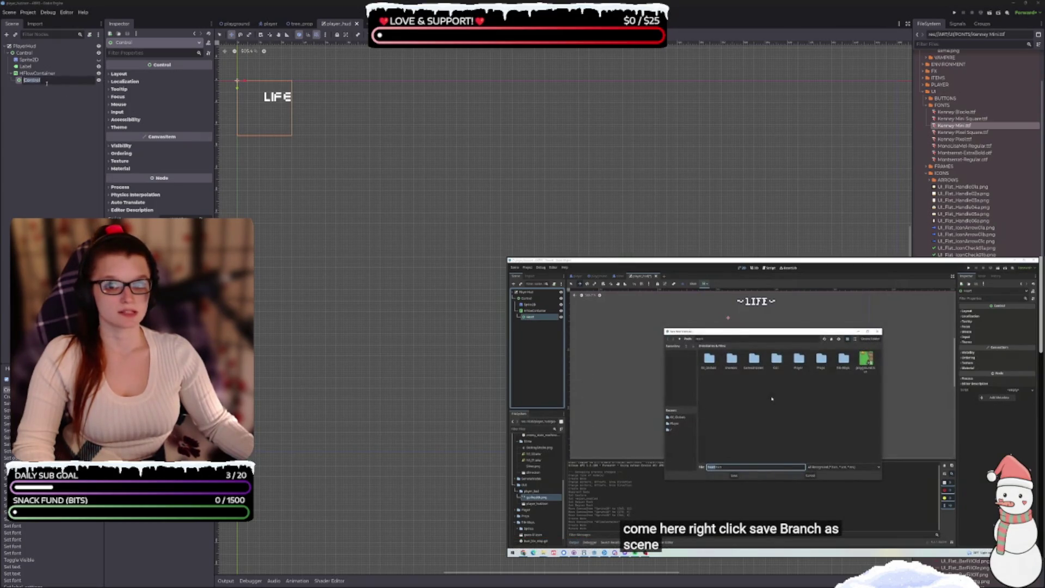
pyautogui.write('Heart')
pyautogui.press('Return')
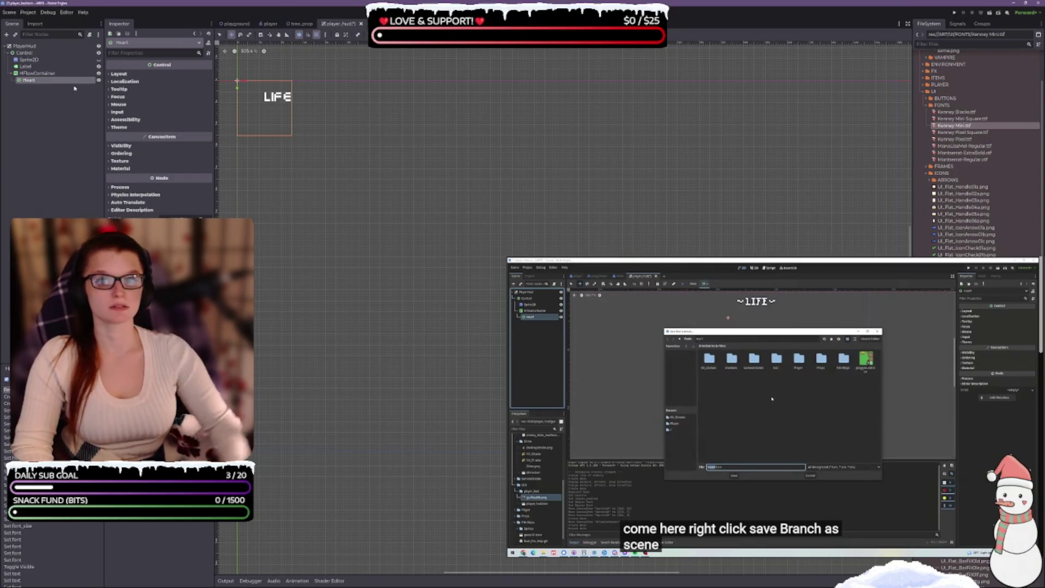
# Step: Start saving the Heart branch as its own scene in the HUD folder
pyautogui.rightClick(49, 83)
pyautogui.rightClick(39, 82)
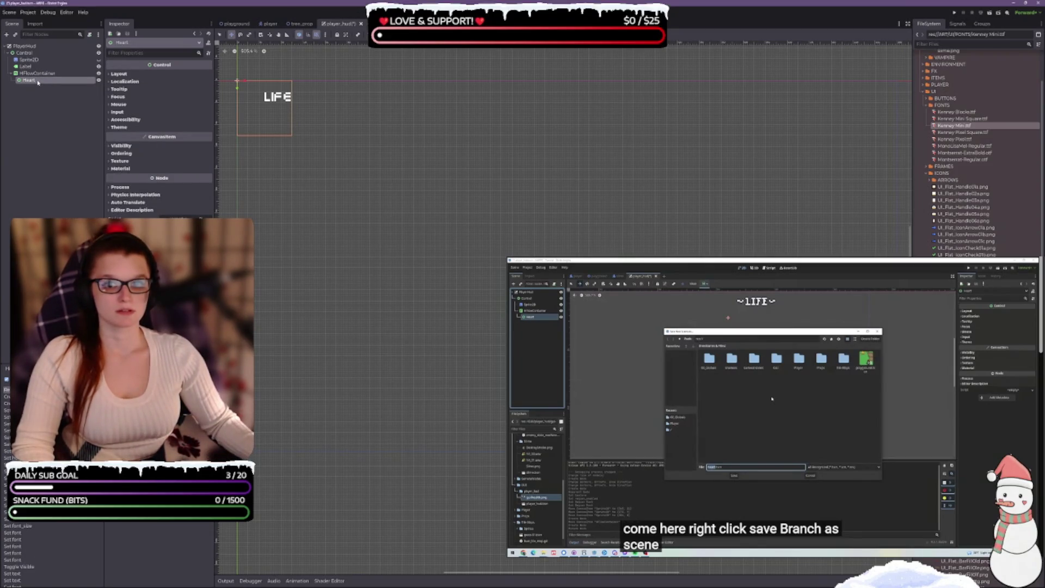
pyautogui.rightClick(37, 81)
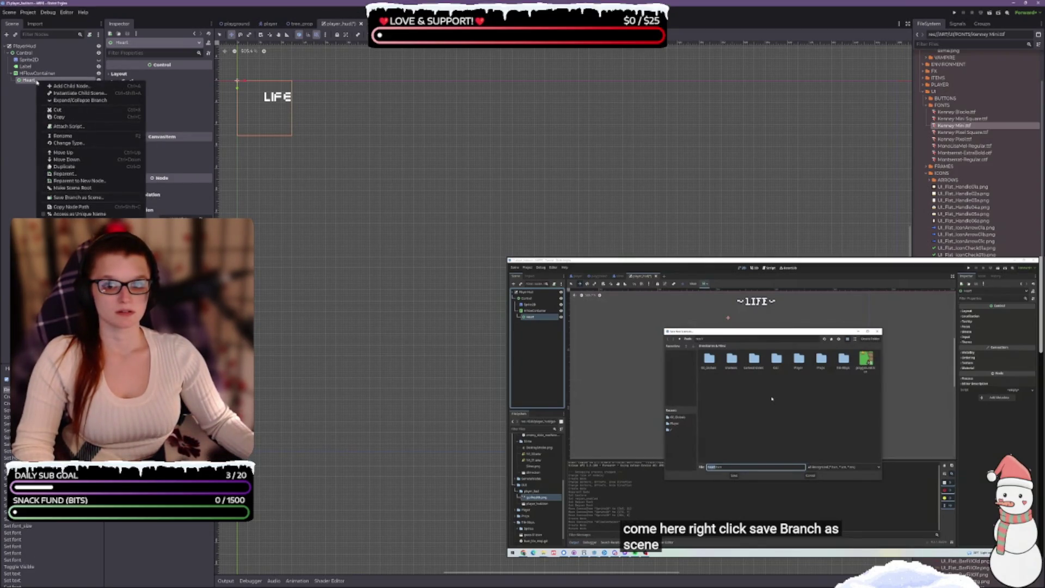
pyautogui.click(103, 199)
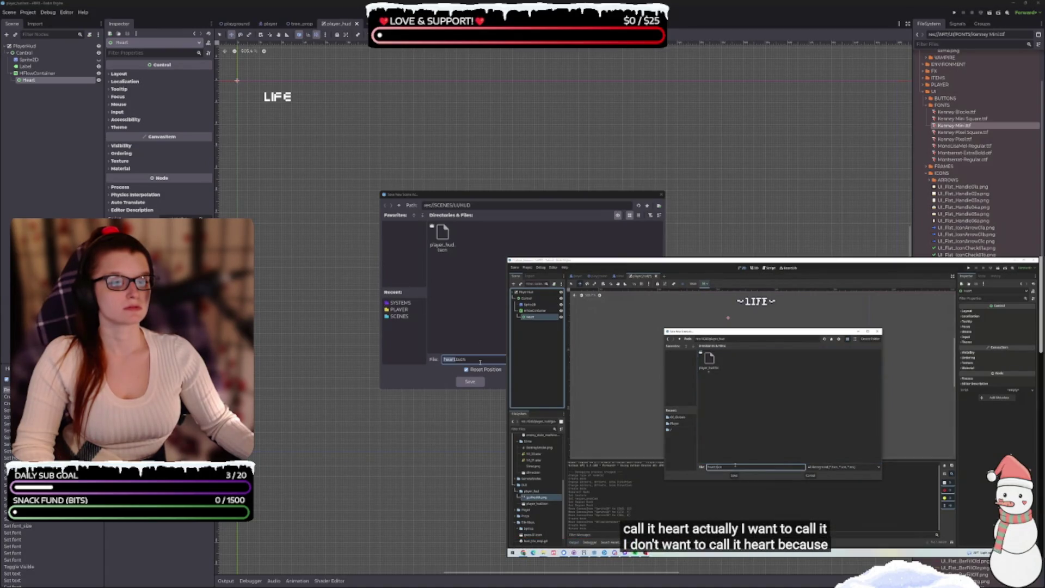
pyautogui.moveTo(479, 189); pyautogui.dragTo(479, 186)
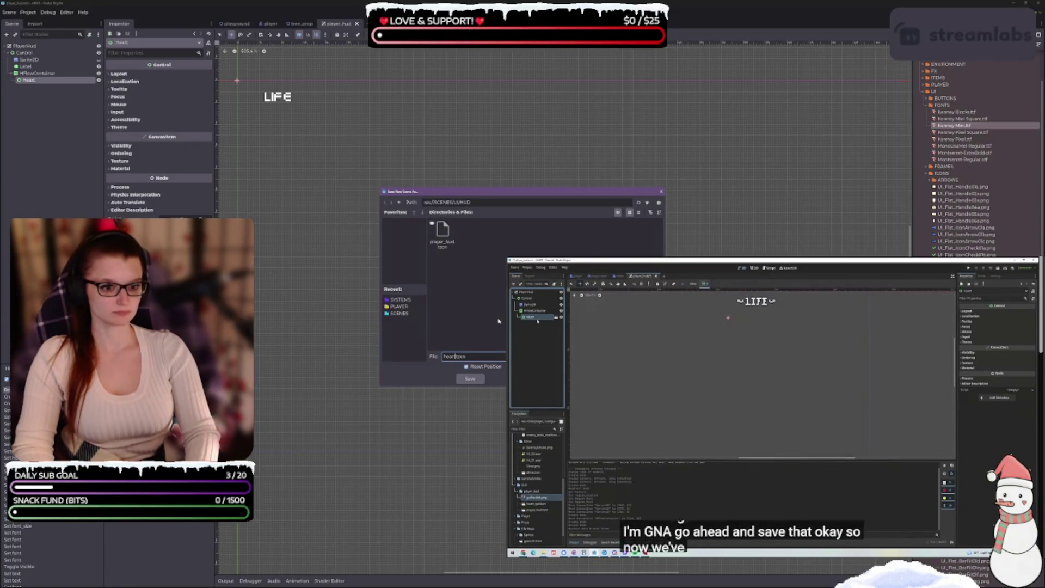
# Step: Name the branch scene file ui_heart.tscn and save it
pyautogui.write('_hud')
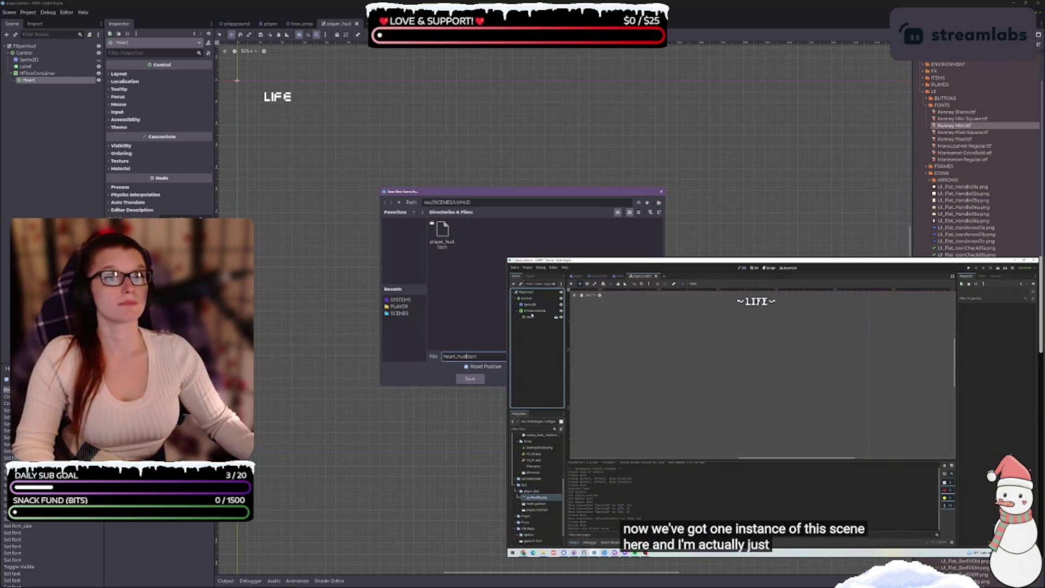
pyautogui.click(795, 402)
pyautogui.click(488, 356)
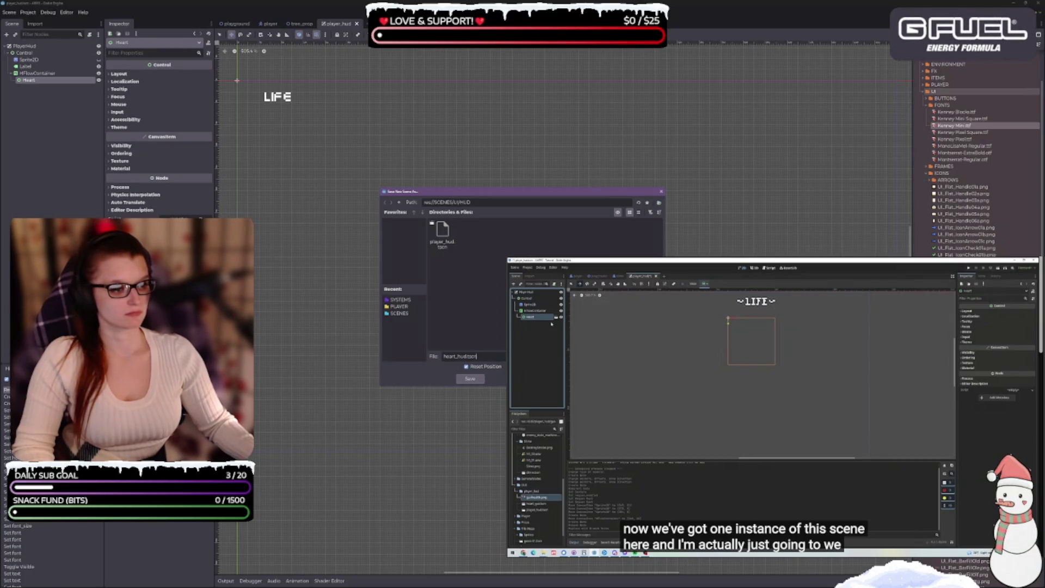
pyautogui.click(490, 354)
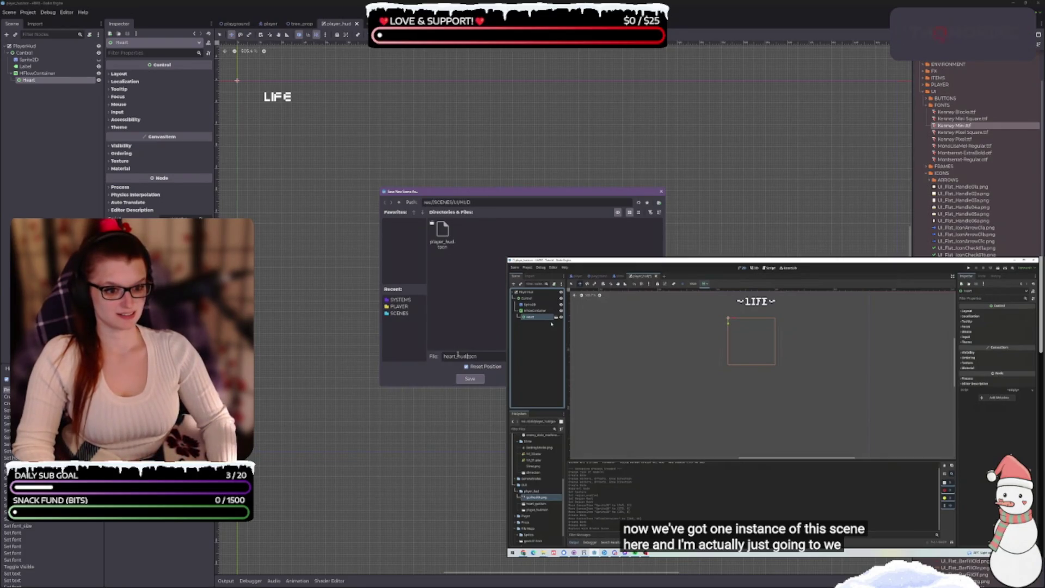
pyautogui.press('BackSpace')
pyautogui.press('BackSpace')
pyautogui.press('BackSpace')
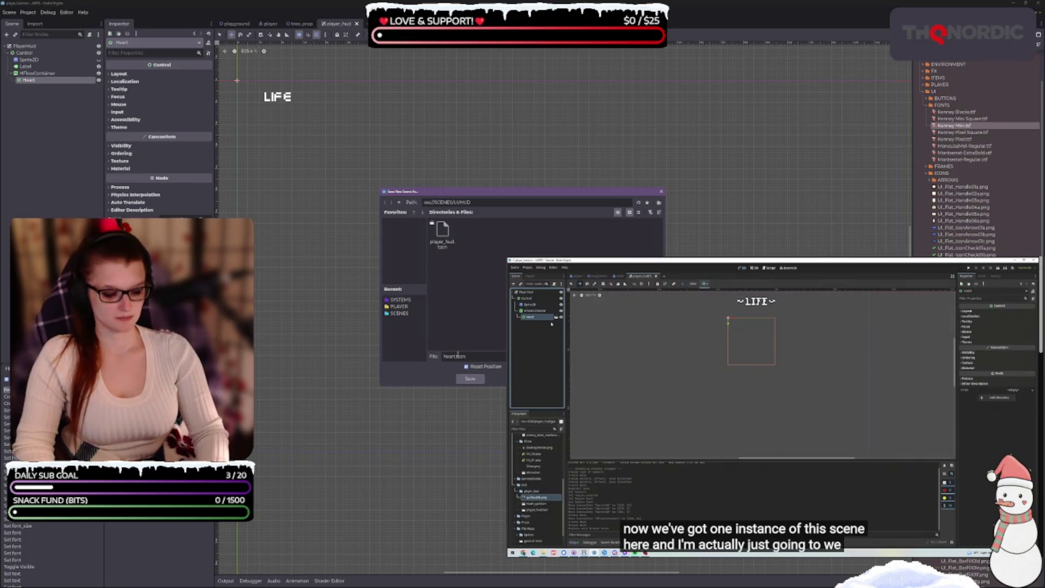
pyautogui.write('_')
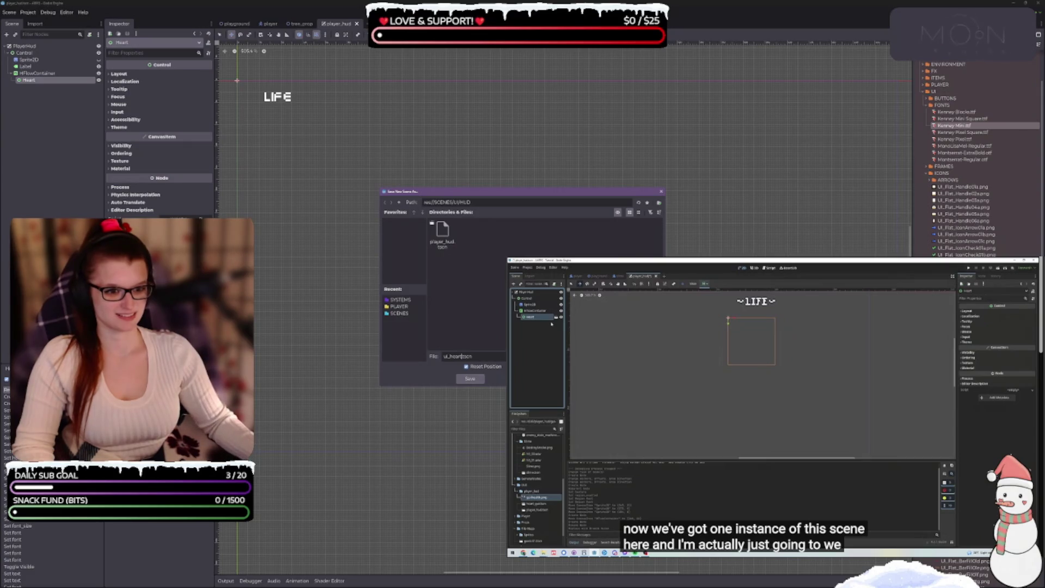
pyautogui.click(461, 376)
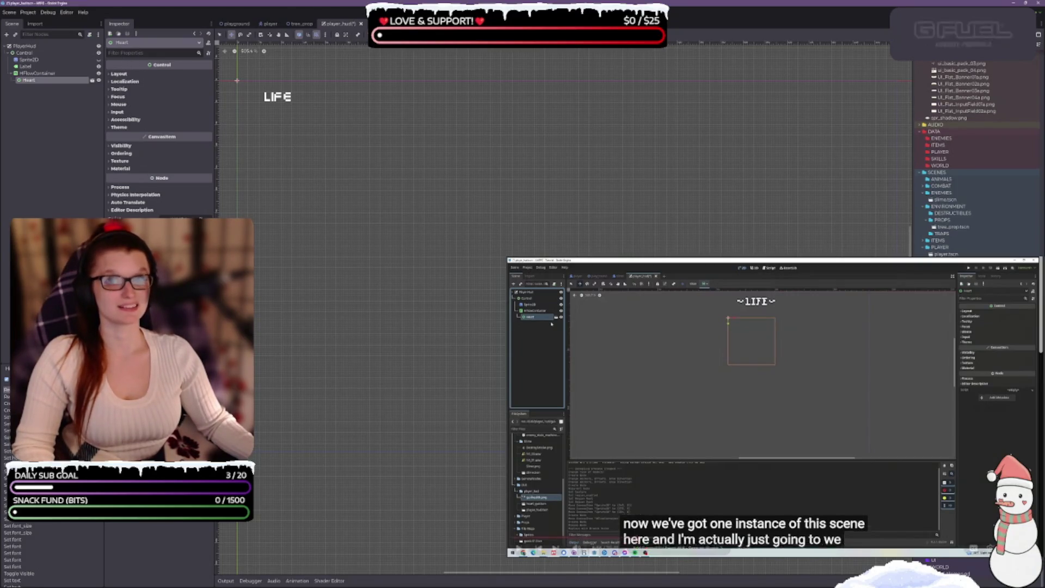
pyautogui.click(678, 397)
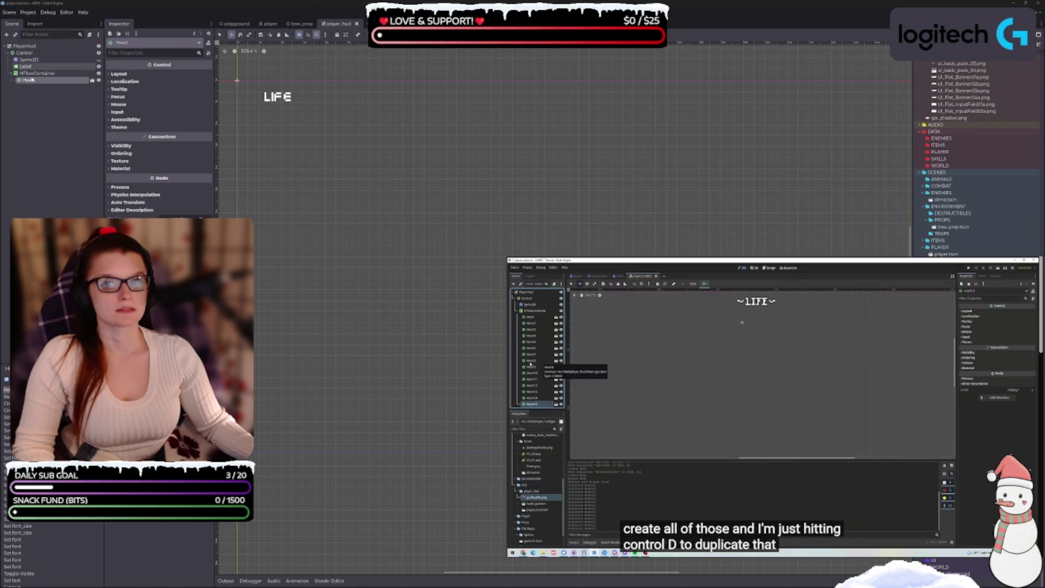
# Step: Rename the Heart instance to Heart_01
pyautogui.click(34, 74)
pyautogui.click(34, 80)
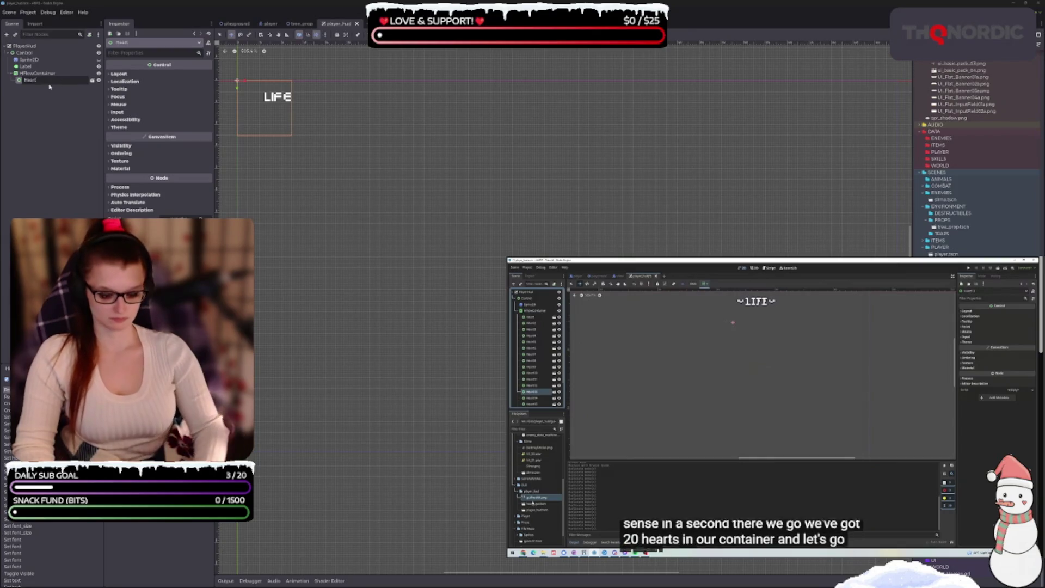
pyautogui.write('_01')
pyautogui.press('Return')
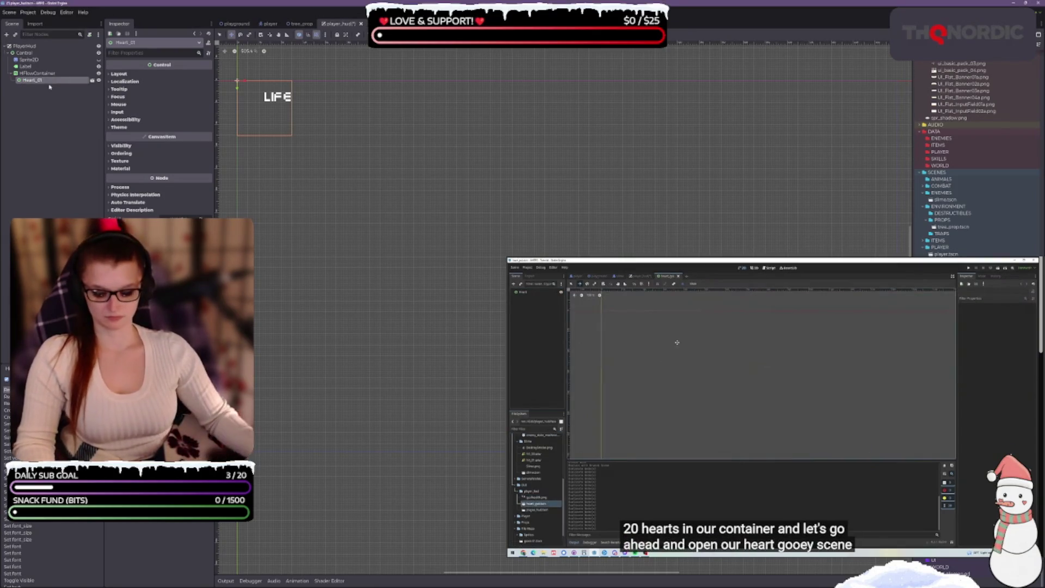
# Step: Duplicate the heart until Heart_02 through Heart_10 exist, then switch to the Heart scene
pyautogui.hotkey('ctrl', 'd')
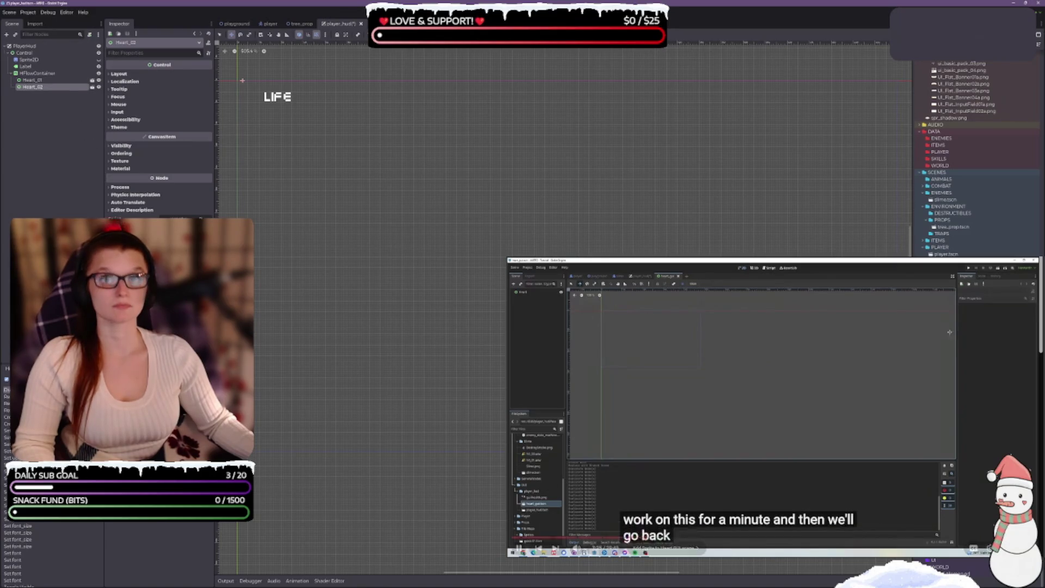
pyautogui.click(683, 420)
pyautogui.click(40, 88)
pyautogui.hotkey('ctrl', 'd')
pyautogui.hotkey('ctrl', 'd')
pyautogui.hotkey('ctrl', 'd')
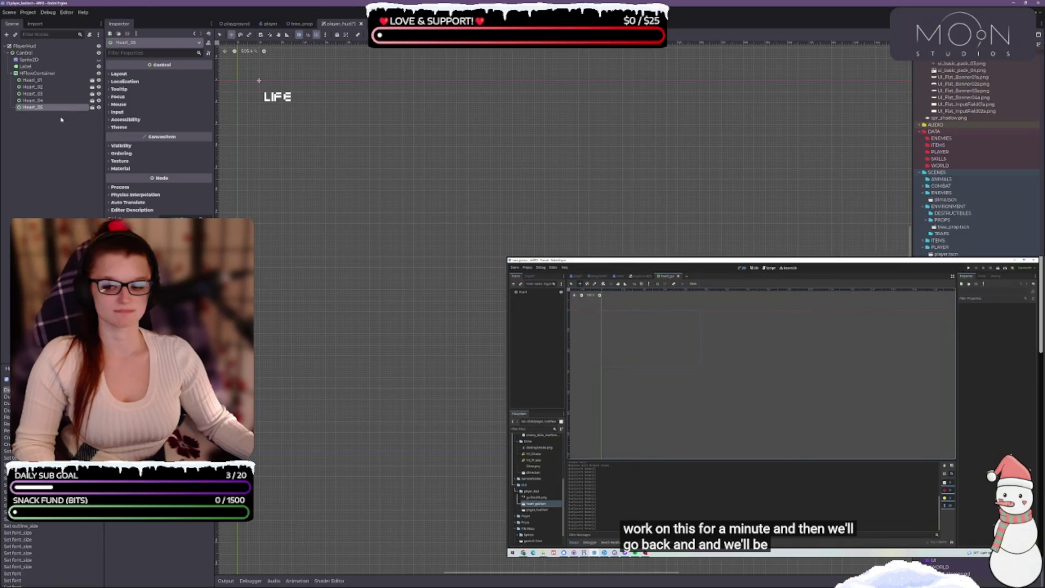
pyautogui.hotkey('ctrl', 'd')
pyautogui.hotkey('ctrl', 'd')
pyautogui.hotkey('ctrl', 'd')
pyautogui.hotkey('ctrl', 'd')
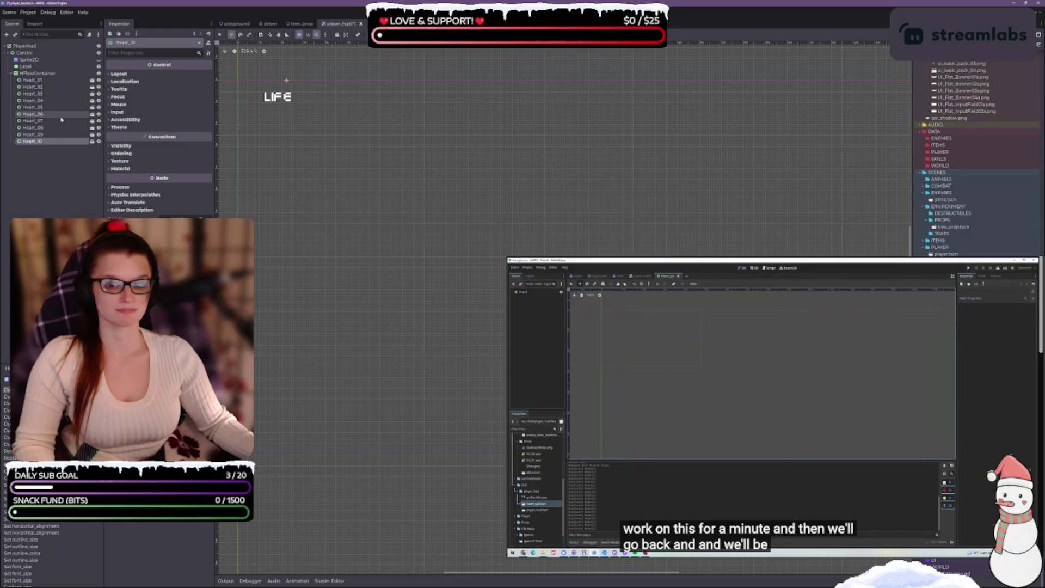
pyautogui.click(52, 173)
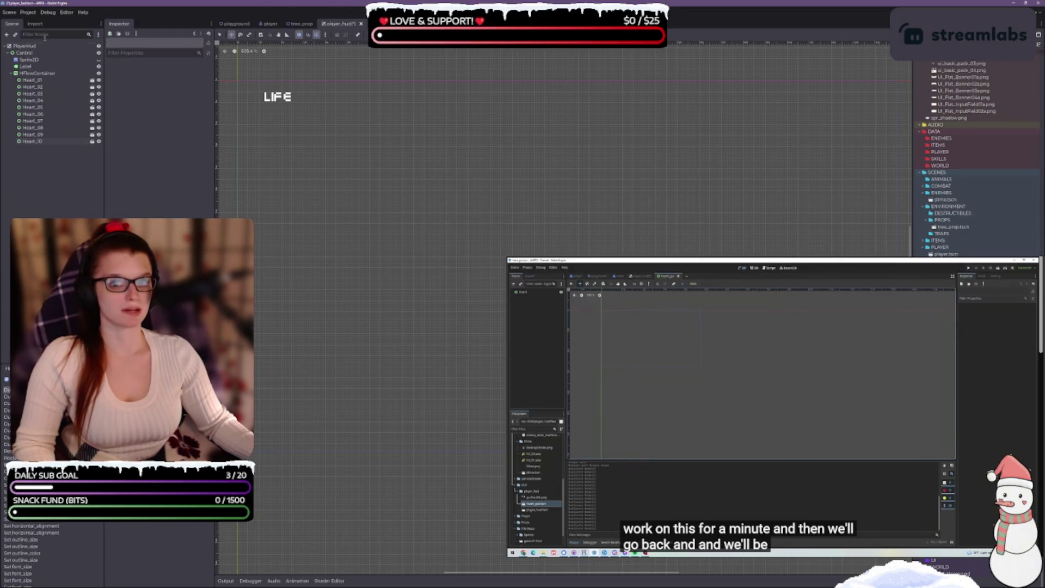
pyautogui.click(673, 380)
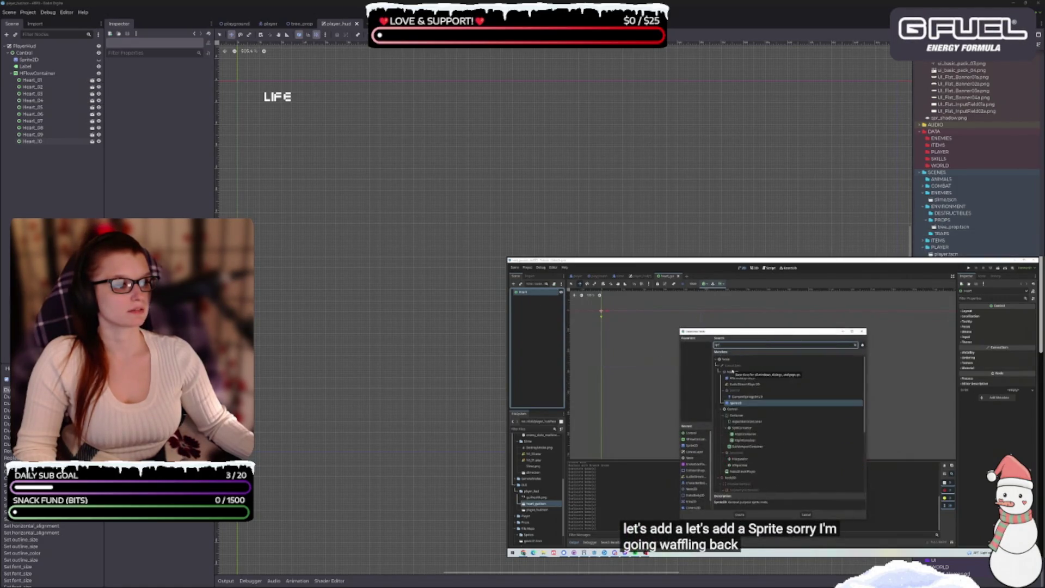
pyautogui.hotkey('ctrl', 'Tab')
# Step: Add a Sprite2D child under the Heart root node
pyautogui.click(24, 46)
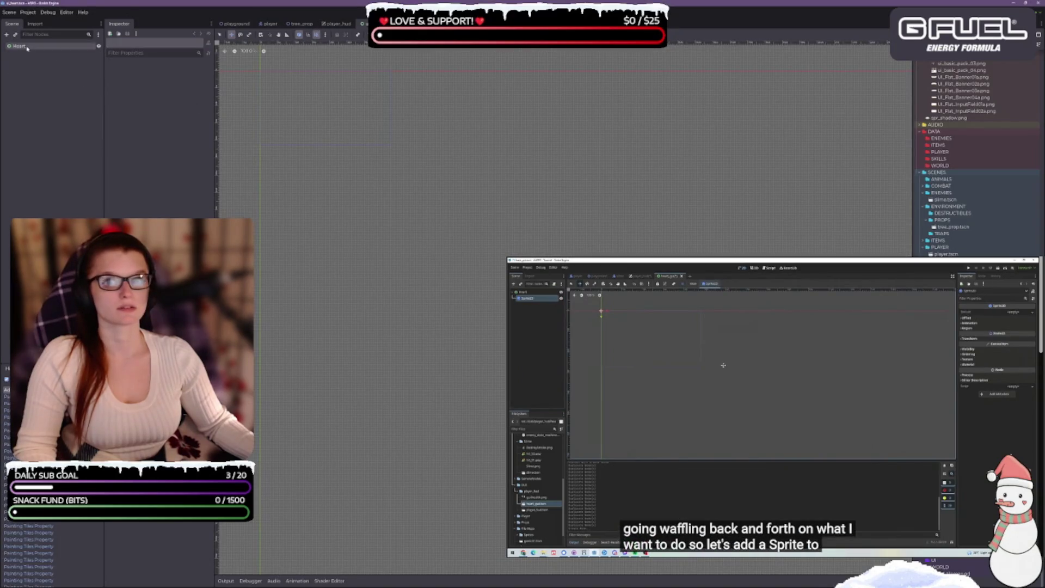
pyautogui.rightClick(27, 48)
pyautogui.click(39, 51)
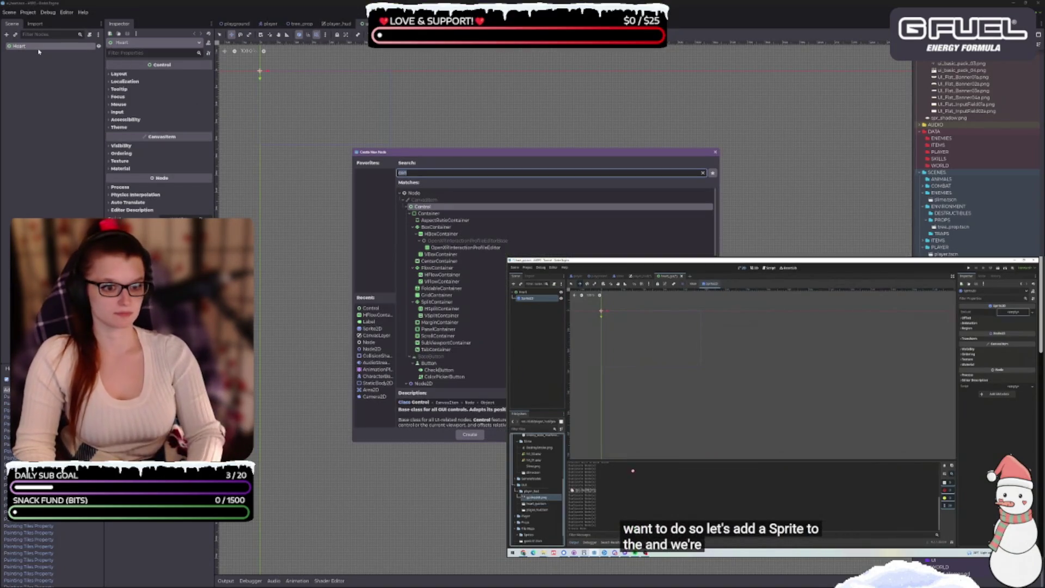
pyautogui.write('spr')
pyautogui.press('Return')
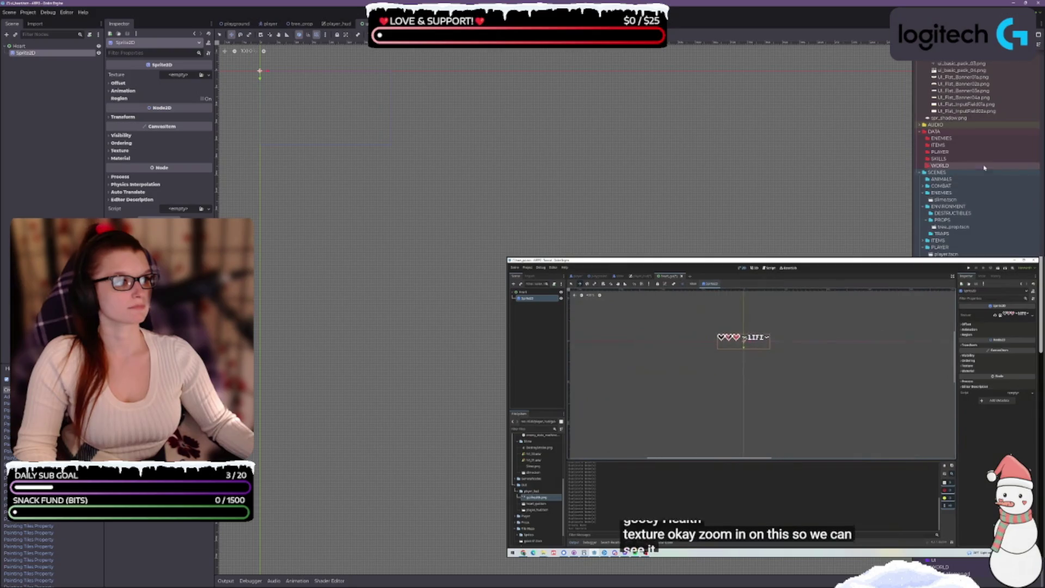
# Step: Assign the heart spritesheet PNG as the Sprite2D's texture
pyautogui.scroll(10, 984, 168)
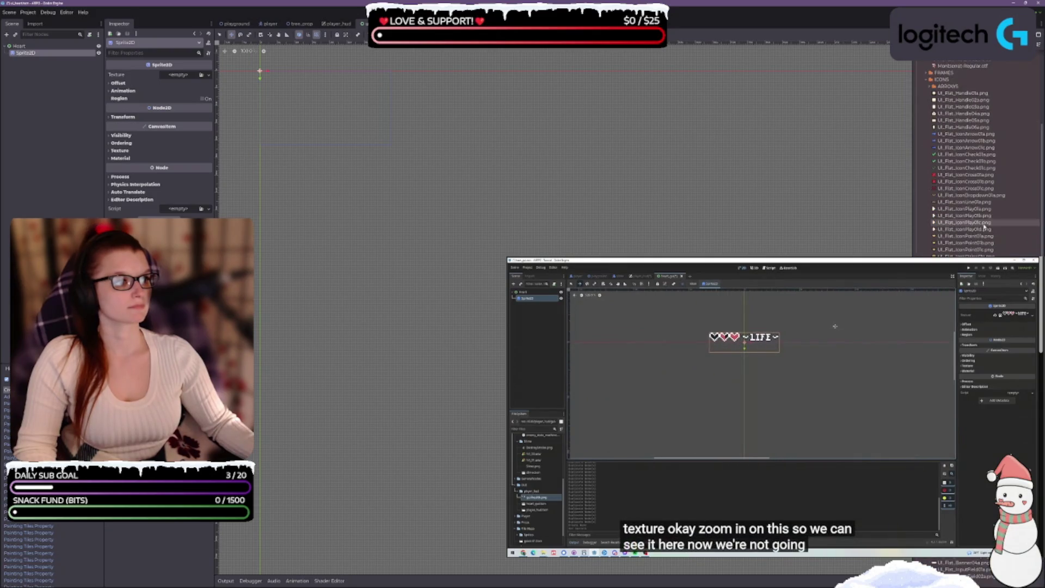
pyautogui.moveTo(974, 169)
pyautogui.mouseDown()
pyautogui.moveTo(541, 200)
pyautogui.moveTo(171, 76)
pyautogui.mouseUp()
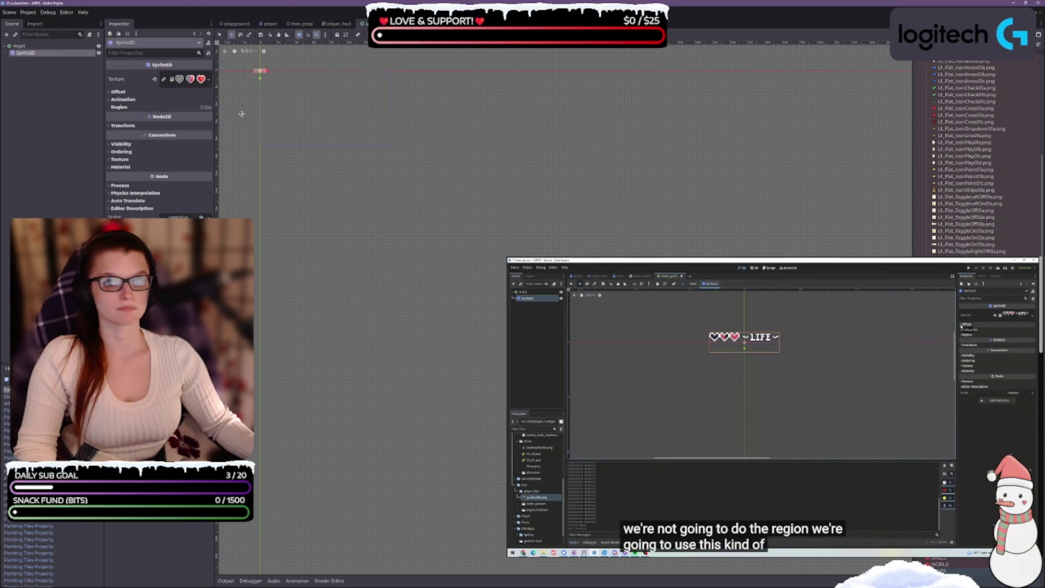
pyautogui.scroll(8, 322, 141)
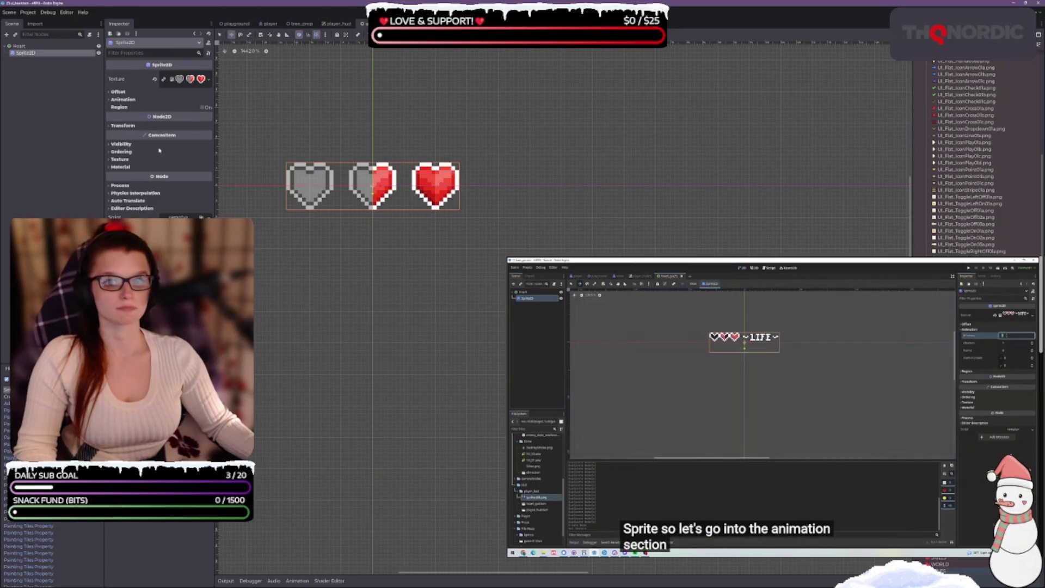
# Step: Set Hframes to 3 and step through the frames, ending on the empty grey heart
pyautogui.click(111, 100)
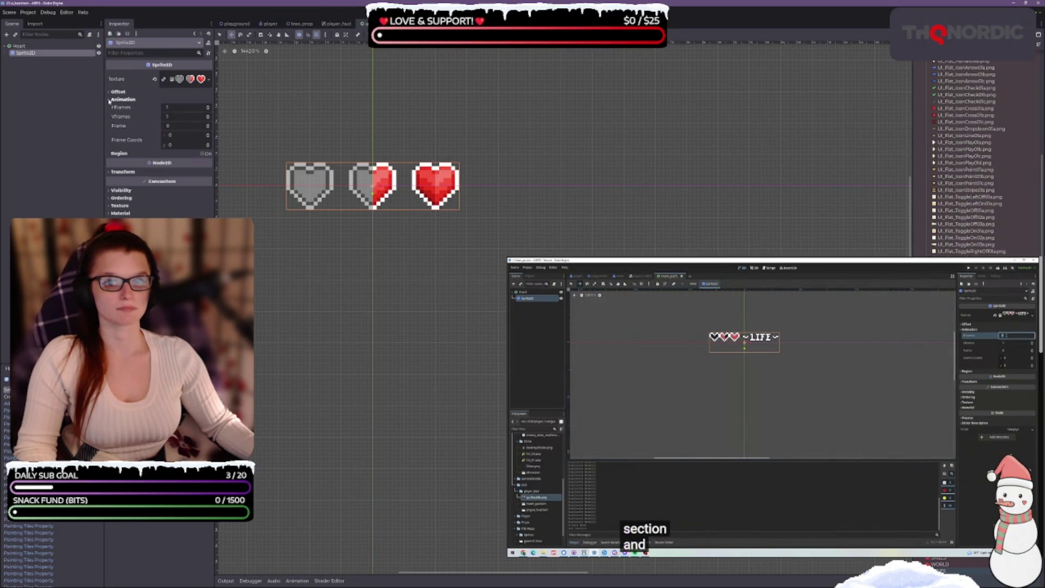
pyautogui.click(177, 108)
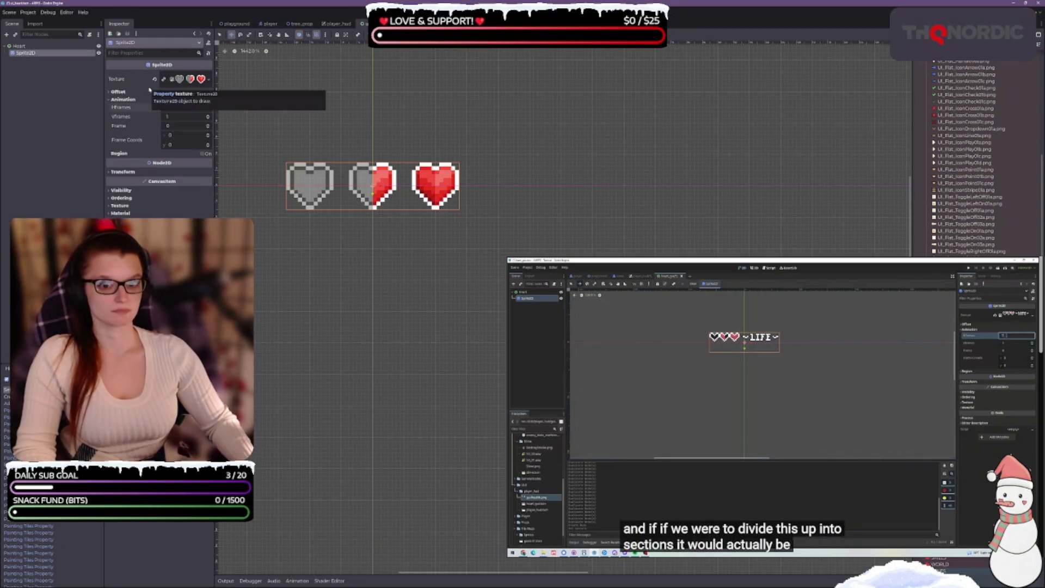
pyautogui.write('3')
pyautogui.press('Return')
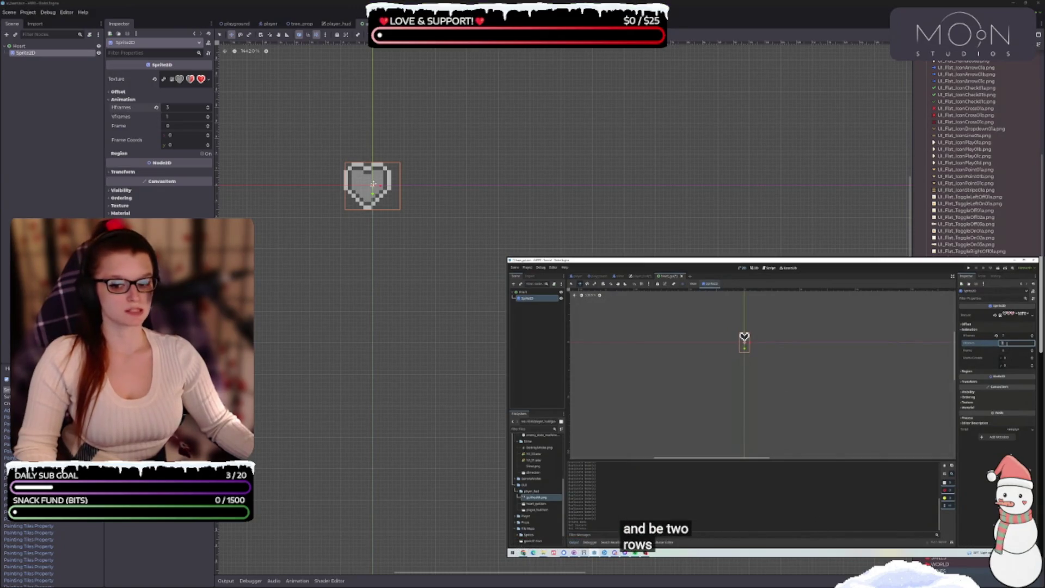
pyautogui.click(209, 125)
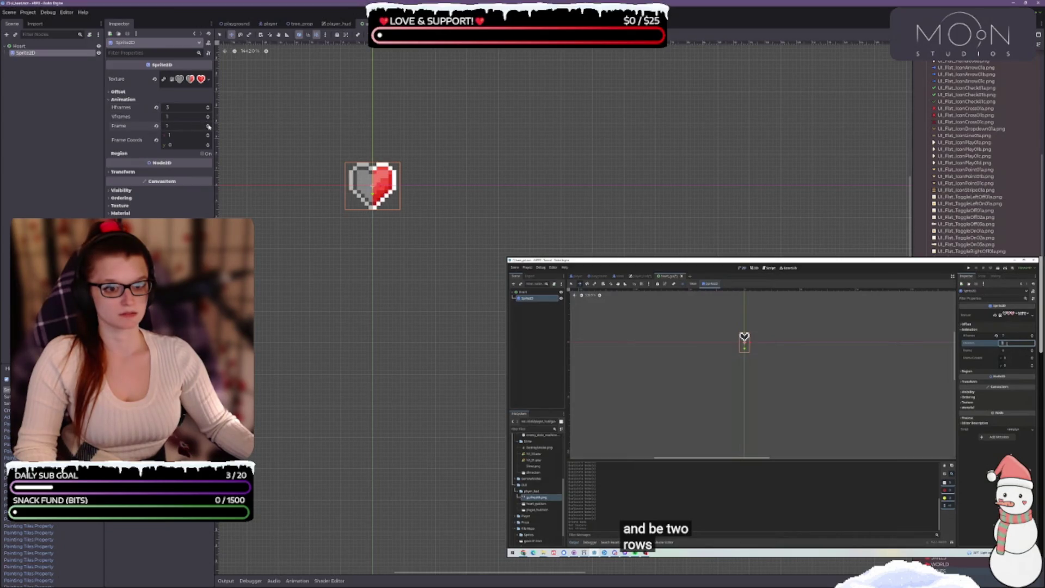
pyautogui.click(208, 124)
pyautogui.click(209, 128)
pyautogui.click(209, 128)
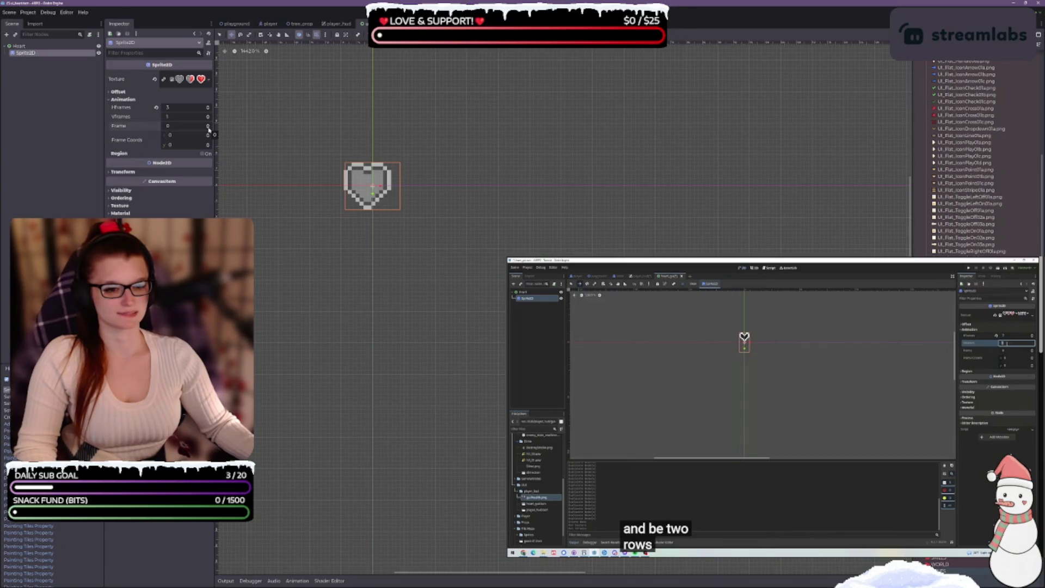
pyautogui.click(208, 135)
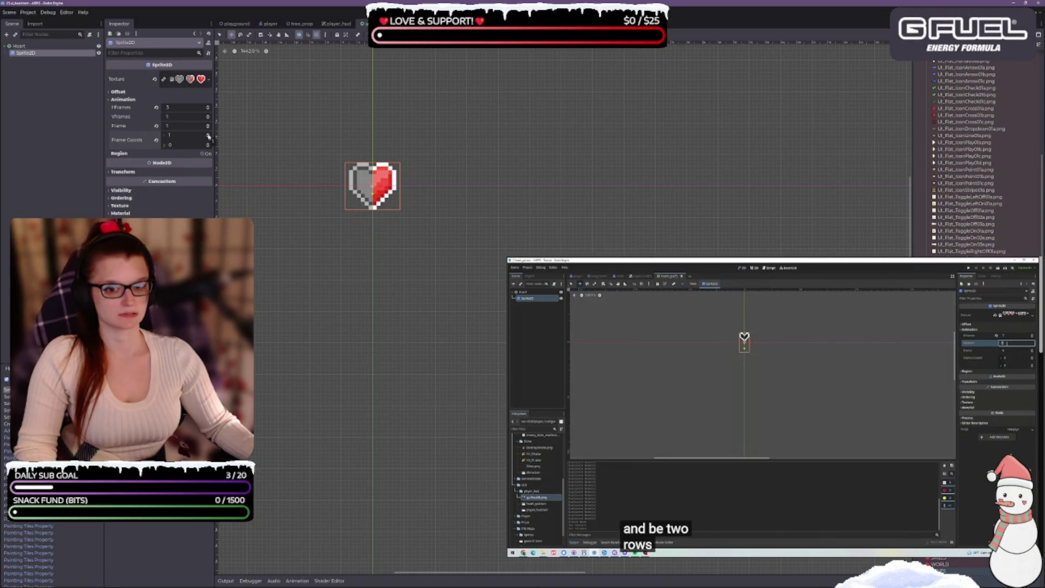
pyautogui.click(208, 128)
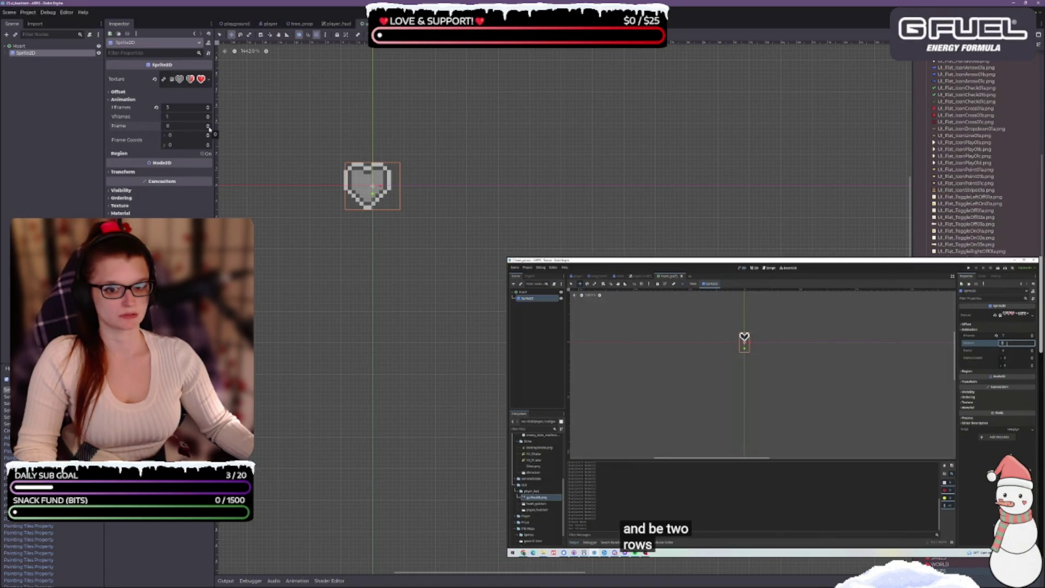
# Step: Try a horizontal offset of 1, revert it, and enable the sprite's Region
pyautogui.click(111, 93)
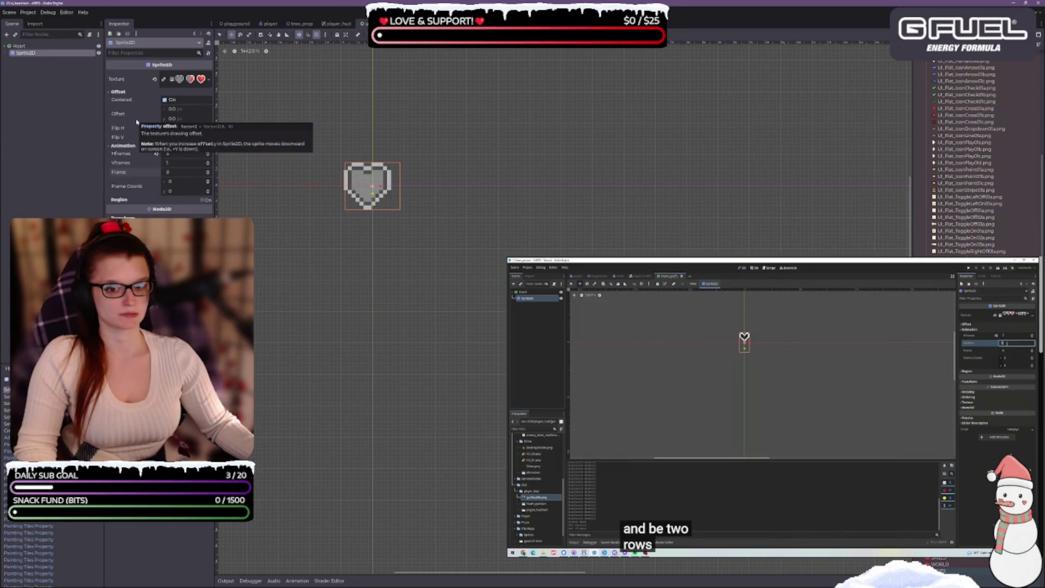
pyautogui.click(190, 109)
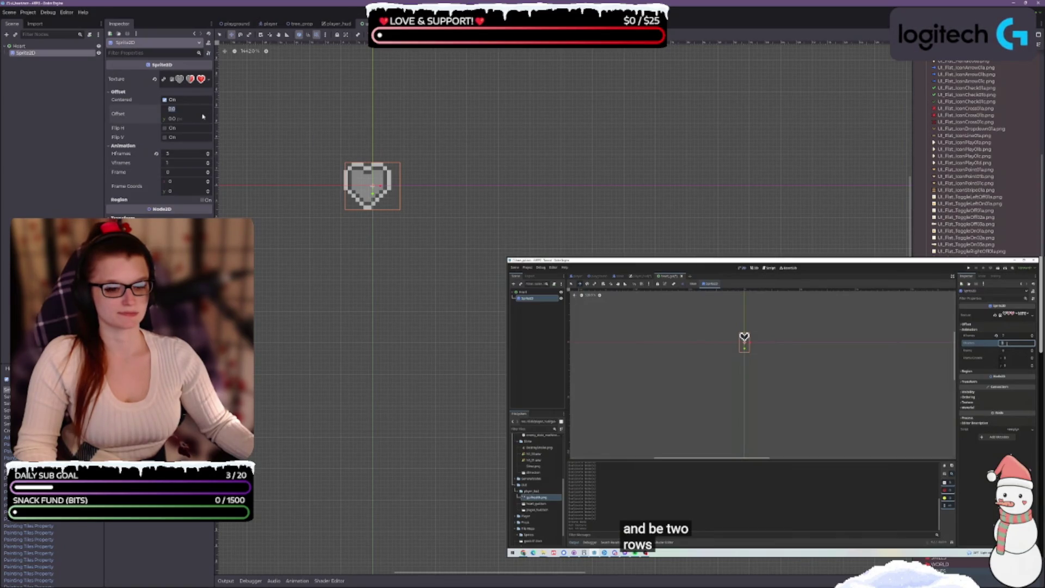
pyautogui.write('1')
pyautogui.press('Return')
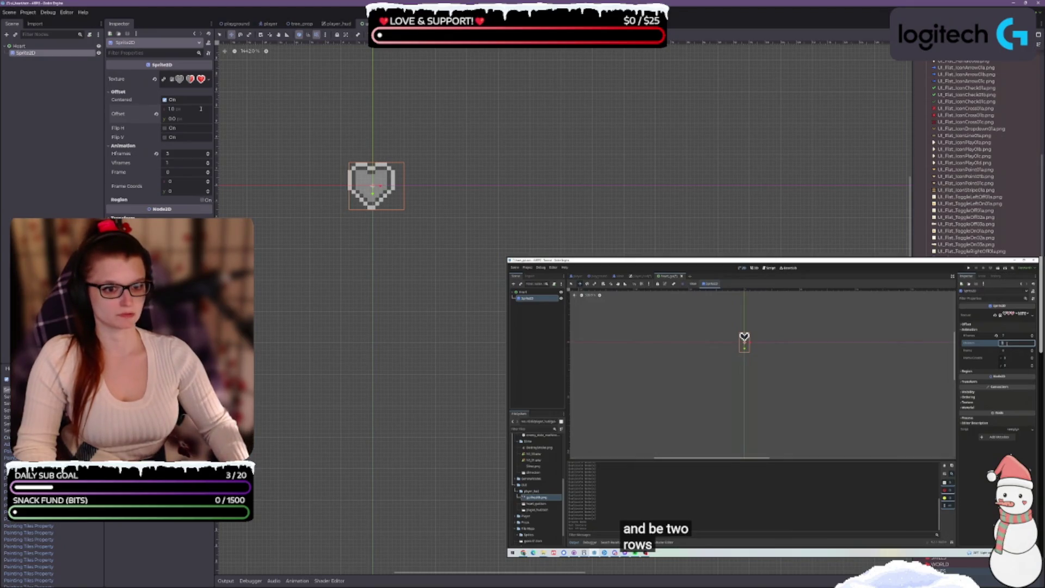
pyautogui.hotkey('ctrl', 'z')
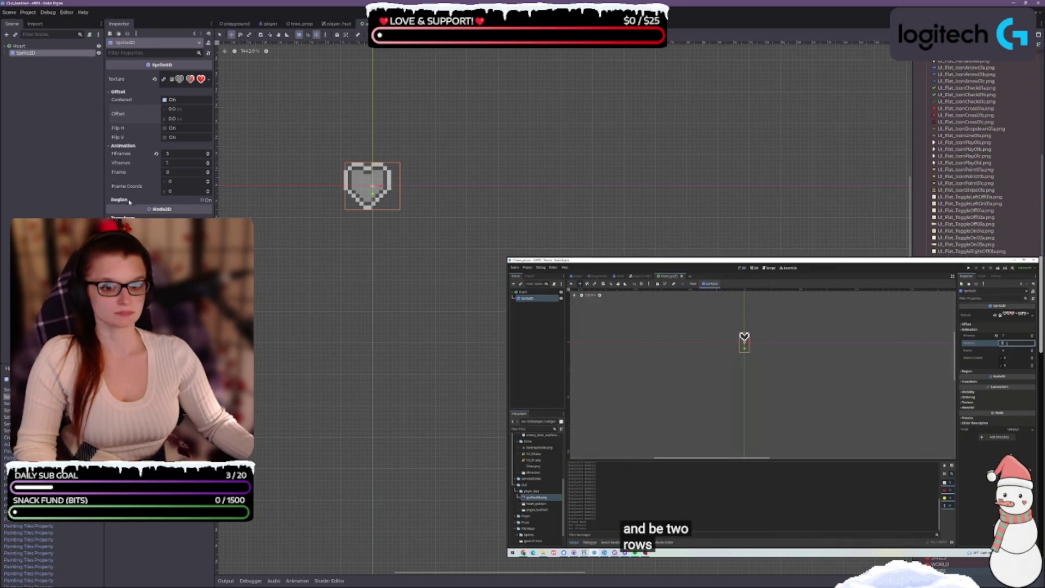
pyautogui.click(203, 200)
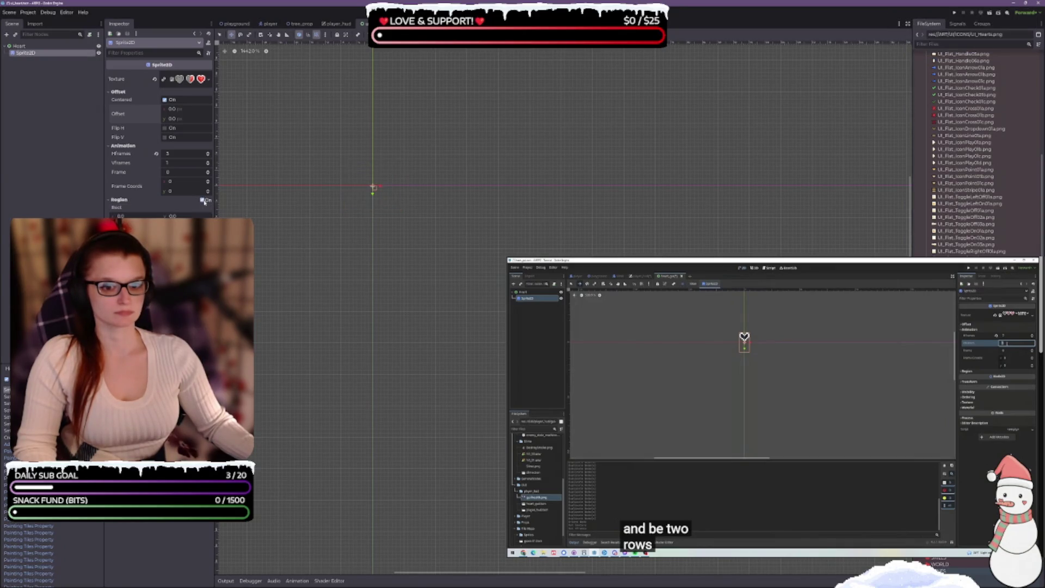
# Step: Set Hframes to 1, shrink the region rect to one heart, then set Hframes to 3
pyautogui.scroll(2, 401, 178)
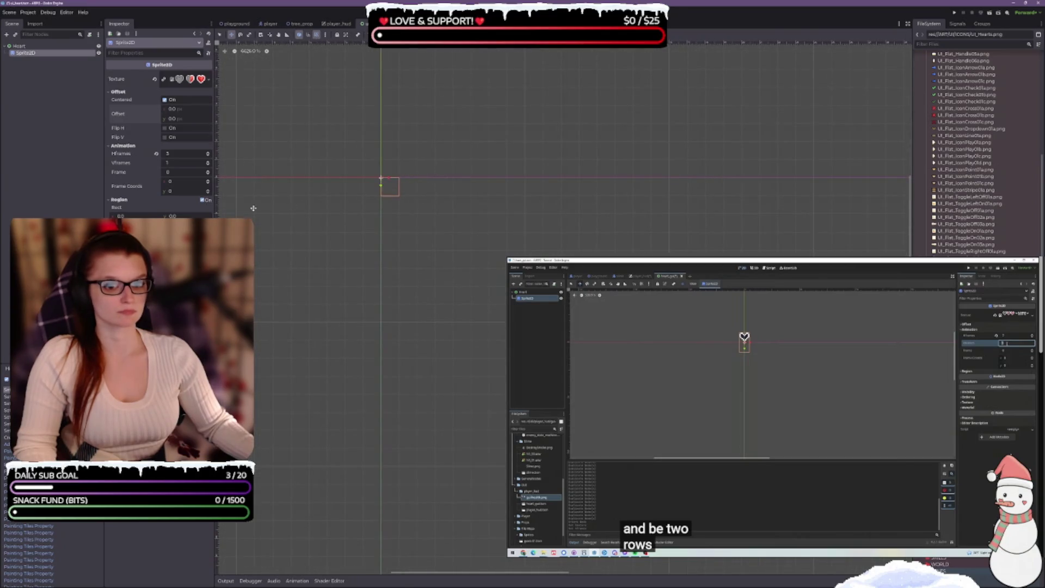
pyautogui.click(207, 156)
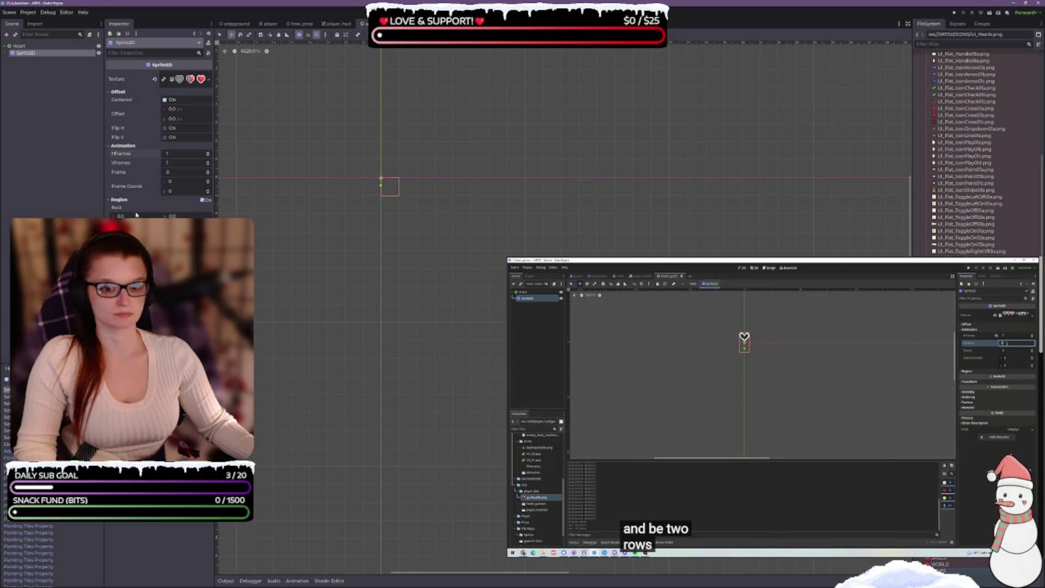
pyautogui.click(158, 243)
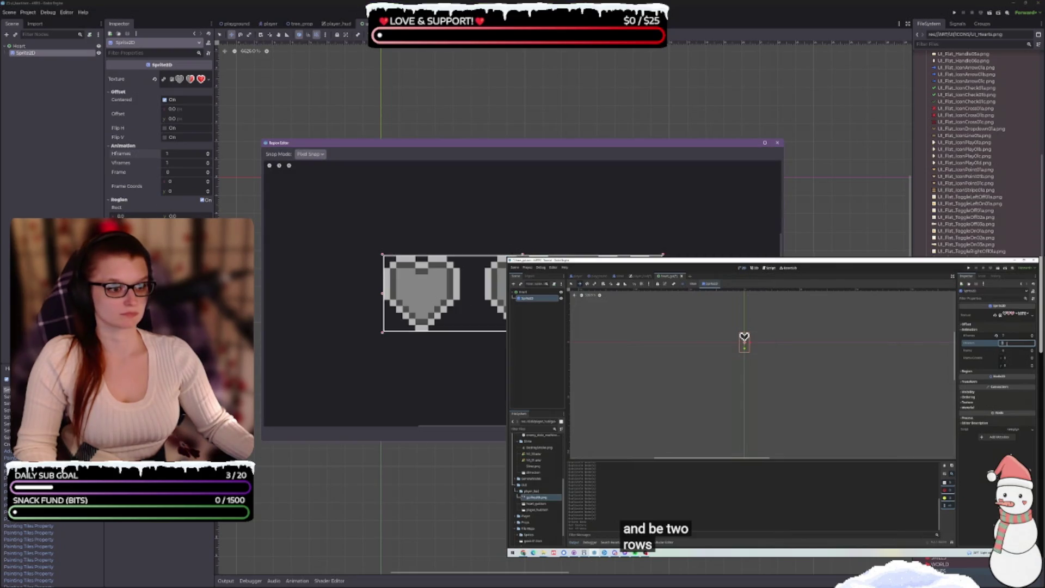
pyautogui.moveTo(663, 293); pyautogui.dragTo(461, 294)
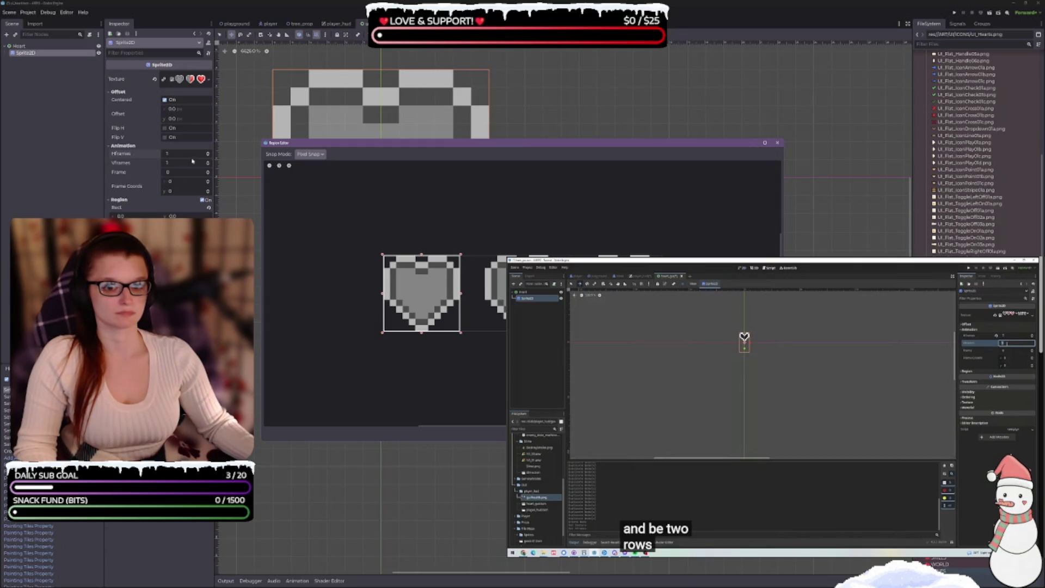
pyautogui.click(207, 154)
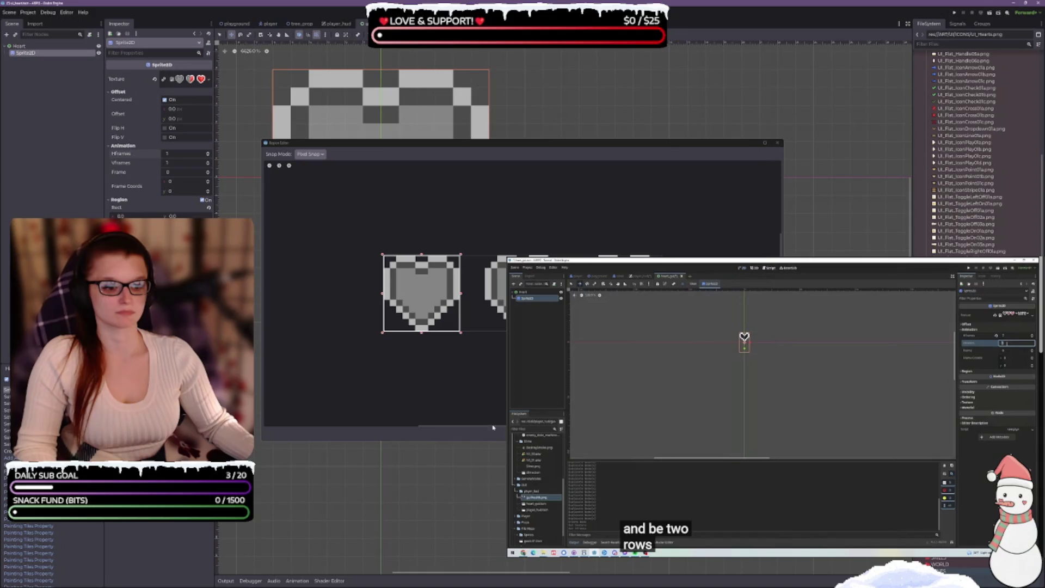
pyautogui.click(465, 384)
pyautogui.click(208, 155)
pyautogui.click(207, 155)
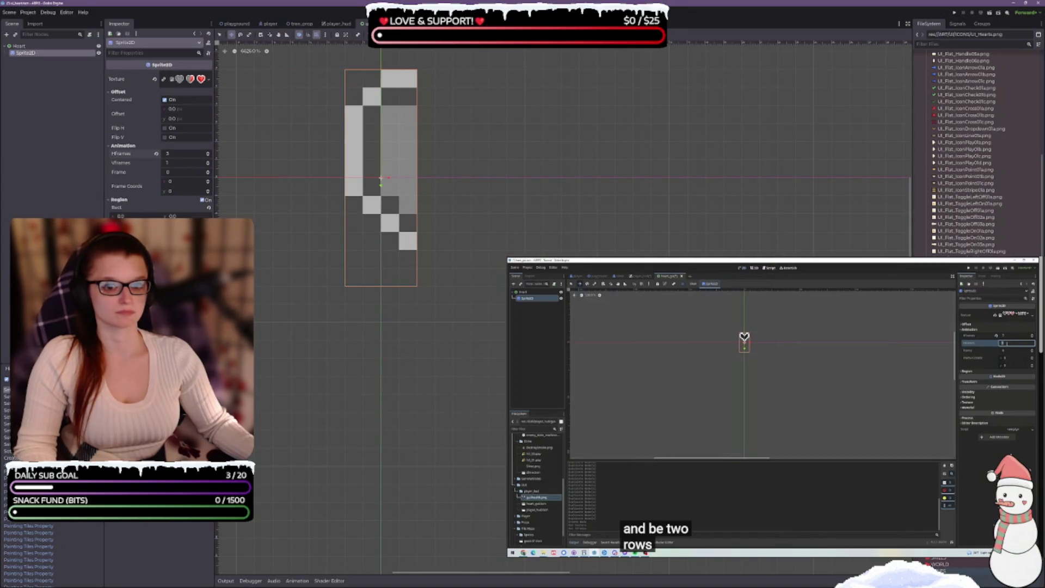
# Step: Disable Region to show the whole heart, then open UI_Hearts.png for editing in Photos
pyautogui.click(209, 207)
pyautogui.click(203, 200)
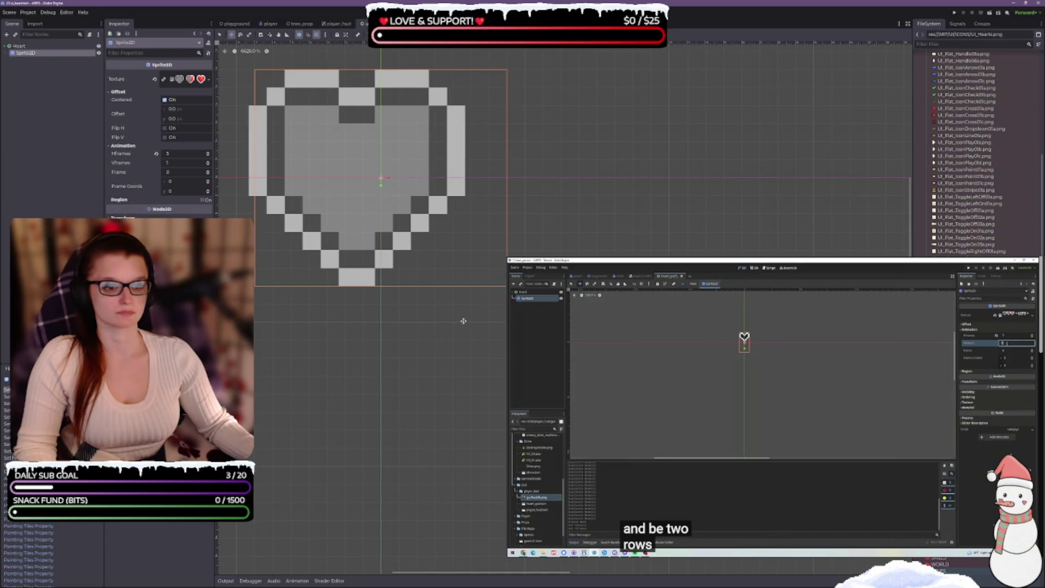
pyautogui.moveTo(461, 318); pyautogui.dragTo(515, 386)
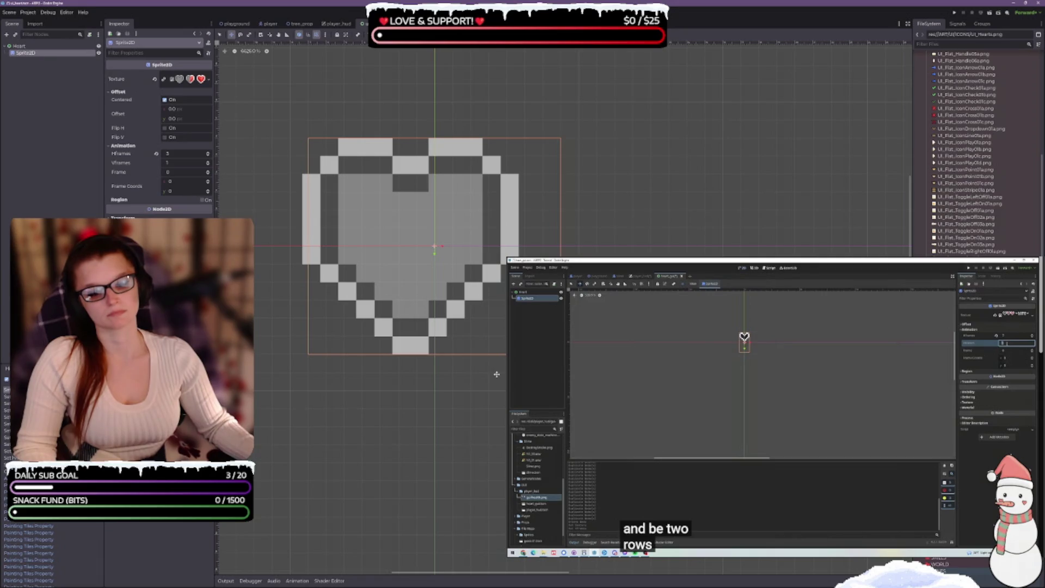
pyautogui.scroll(-2, 497, 374)
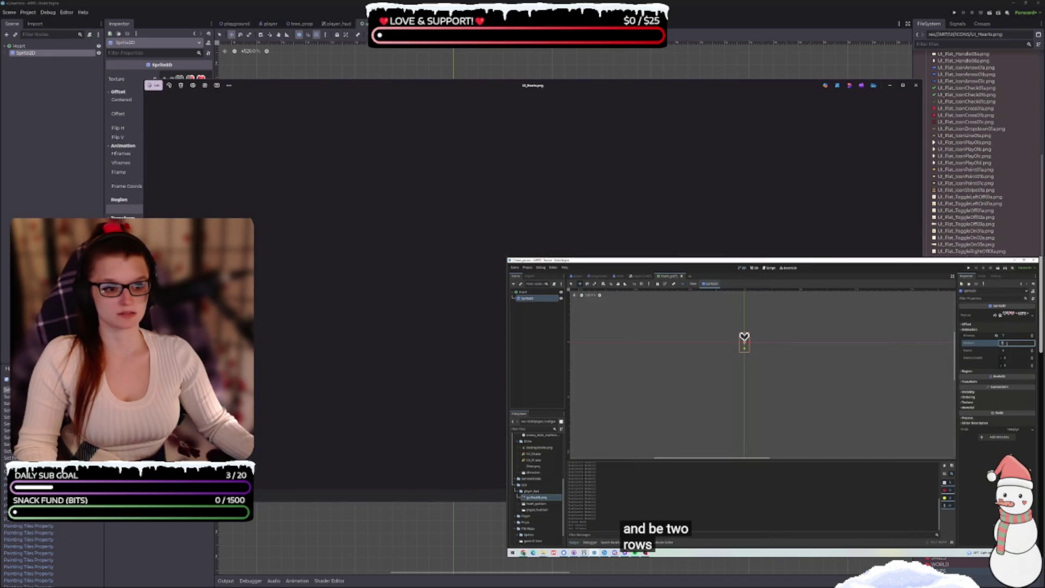
pyautogui.click(153, 85)
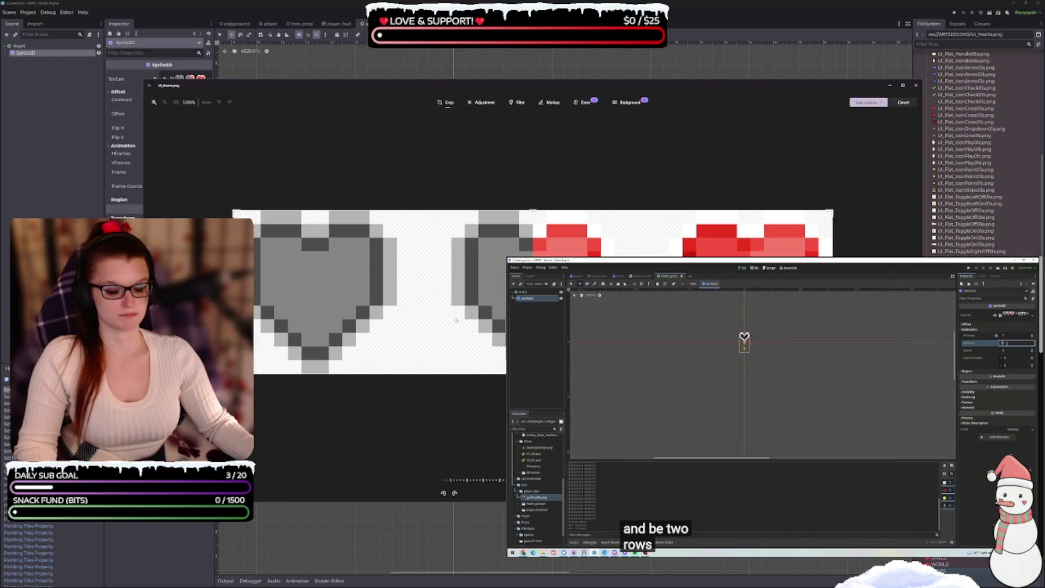